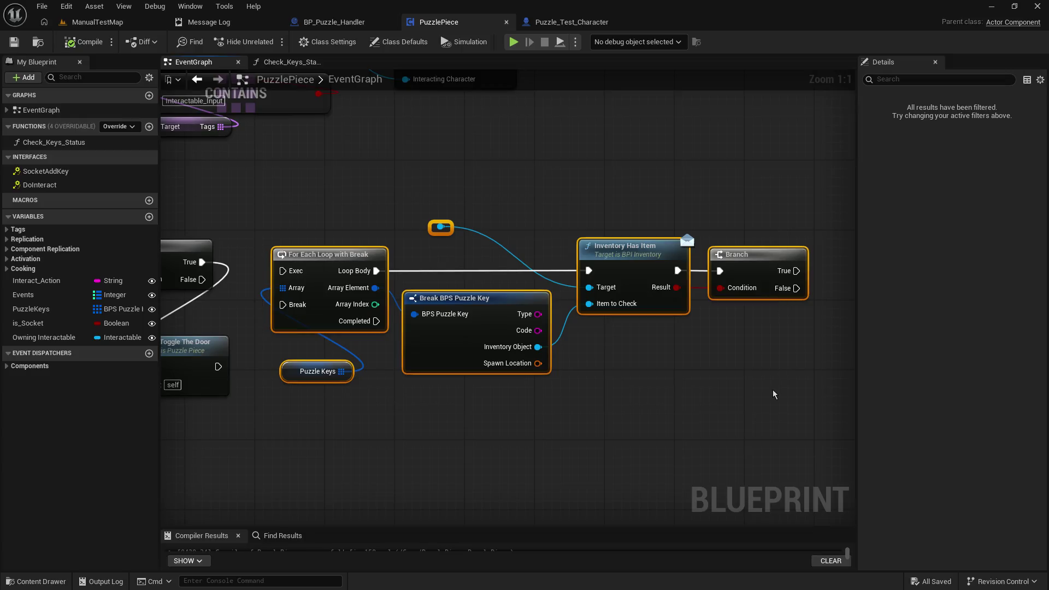
Step: Delete the For Each Loop, Break, Inventory Has Item and Branch nodes, then save PuzzlePiece
{"action": "key", "text": "Delete"}
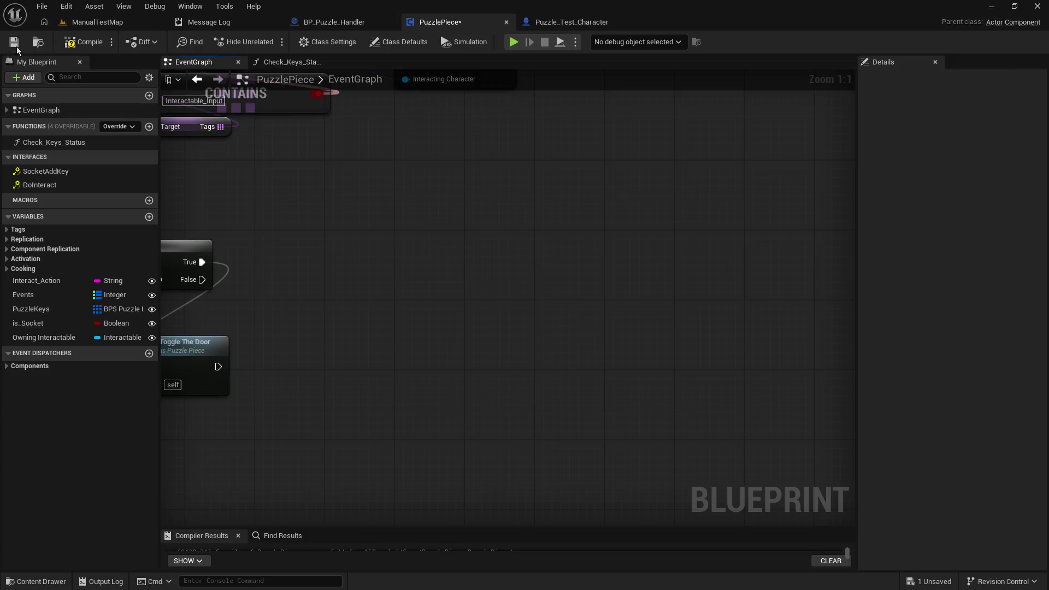
{"action": "left_click", "coordinate": [14, 42]}
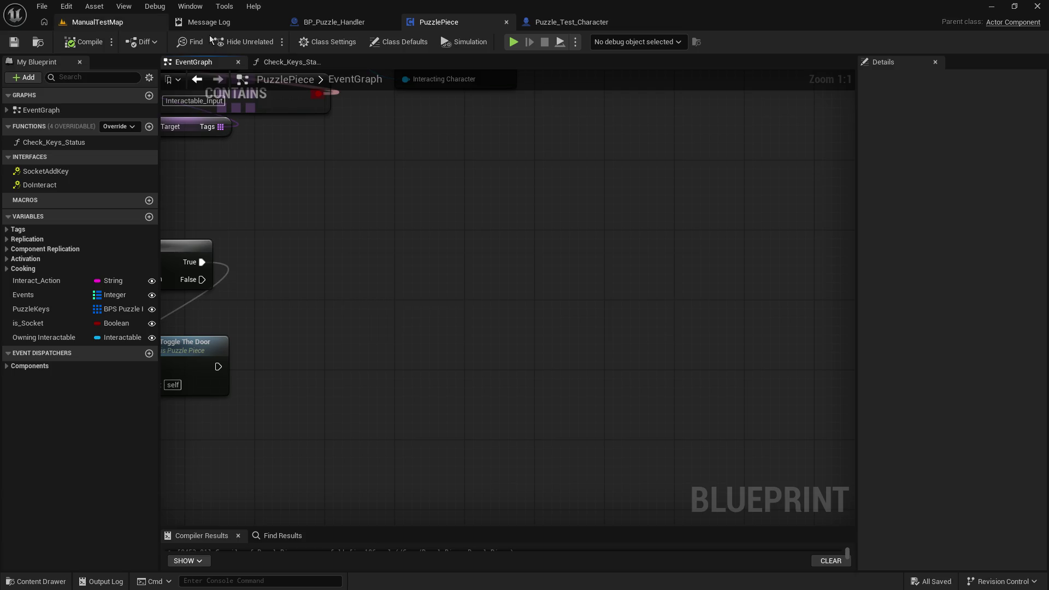
{"action": "key", "text": "ctrl+Tab"}
Step: Play ManualTestMap, walk to the black panel, press its white button, explore near the red door, then stop
{"action": "left_click", "coordinate": [271, 42]}
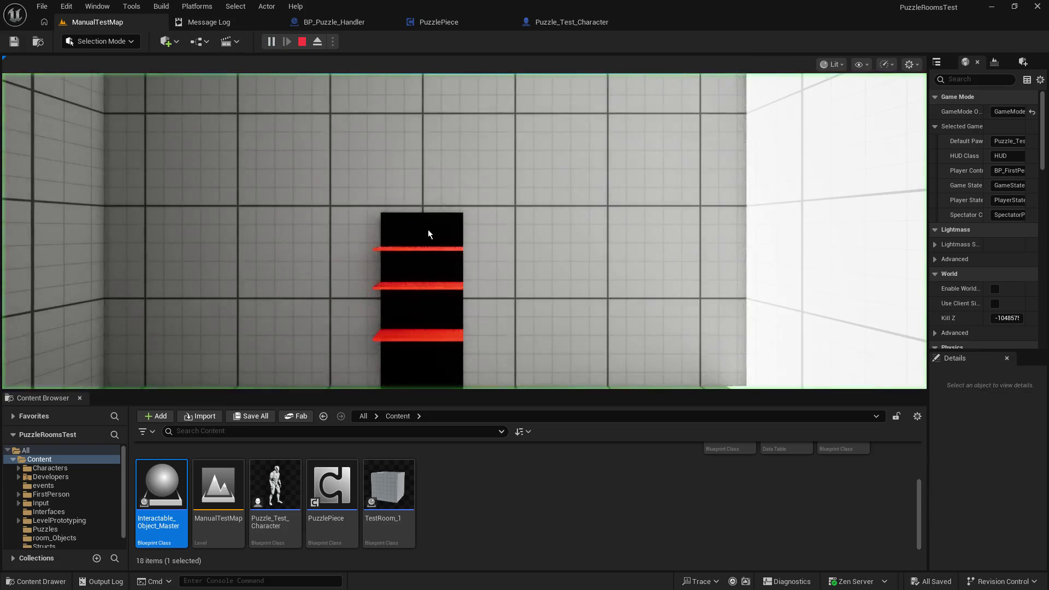
{"action": "key", "text": "w"}
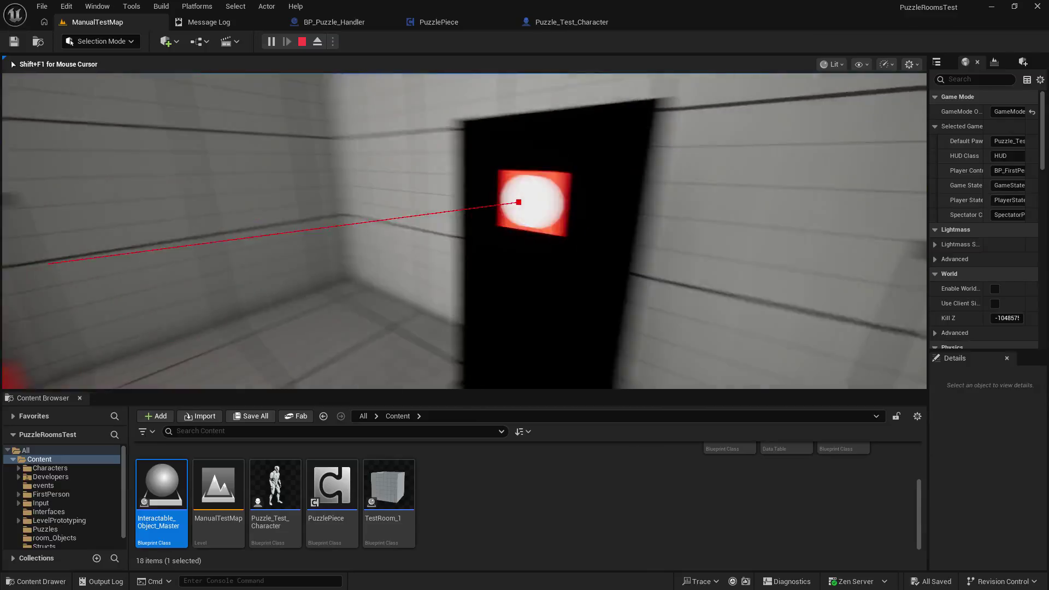
{"action": "left_click", "coordinate": [464, 231]}
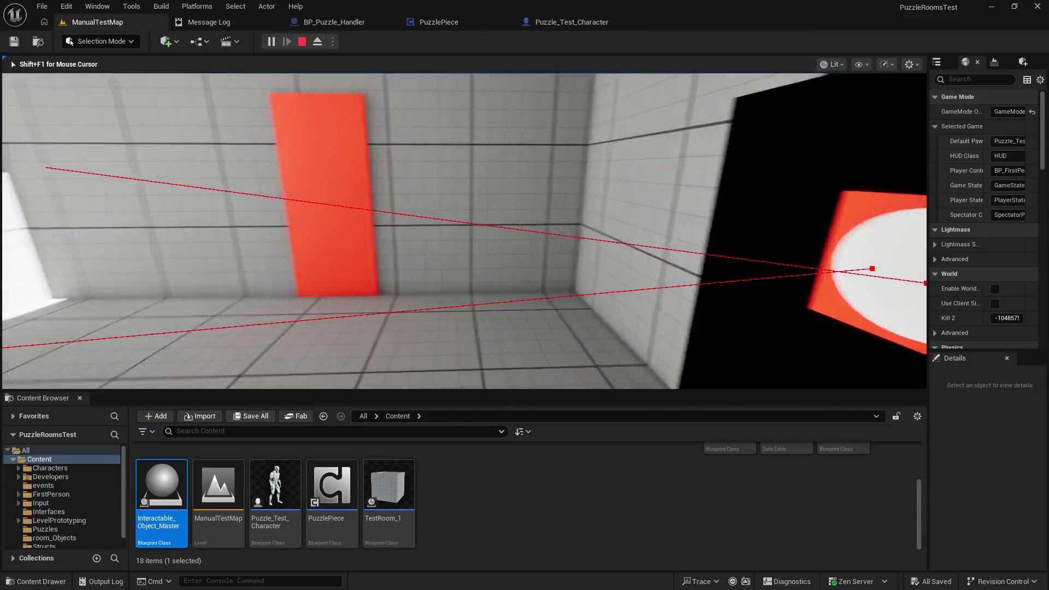
{"action": "key", "text": "w"}
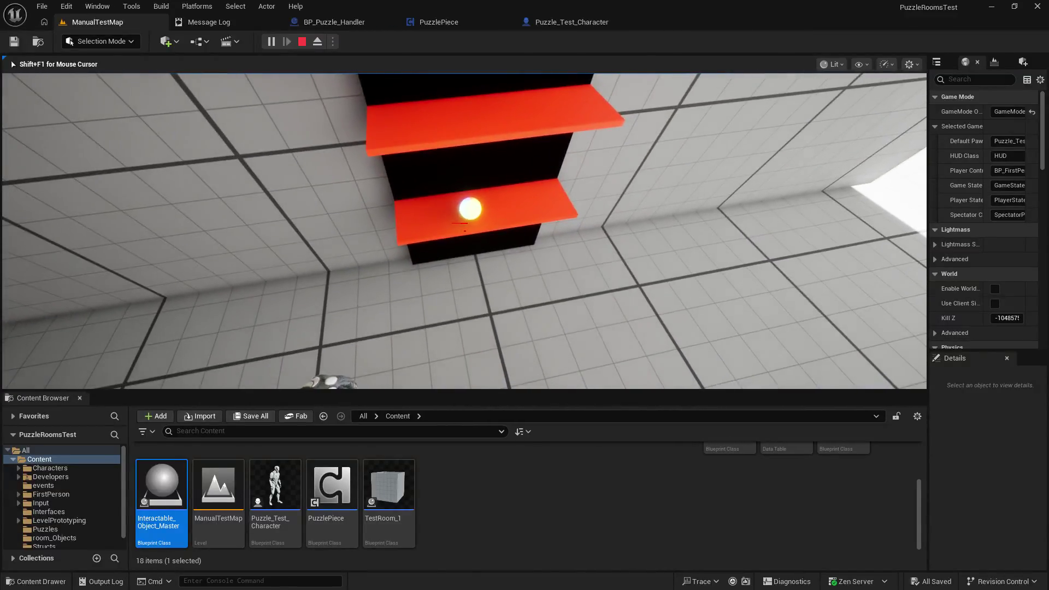
{"action": "key", "text": "w"}
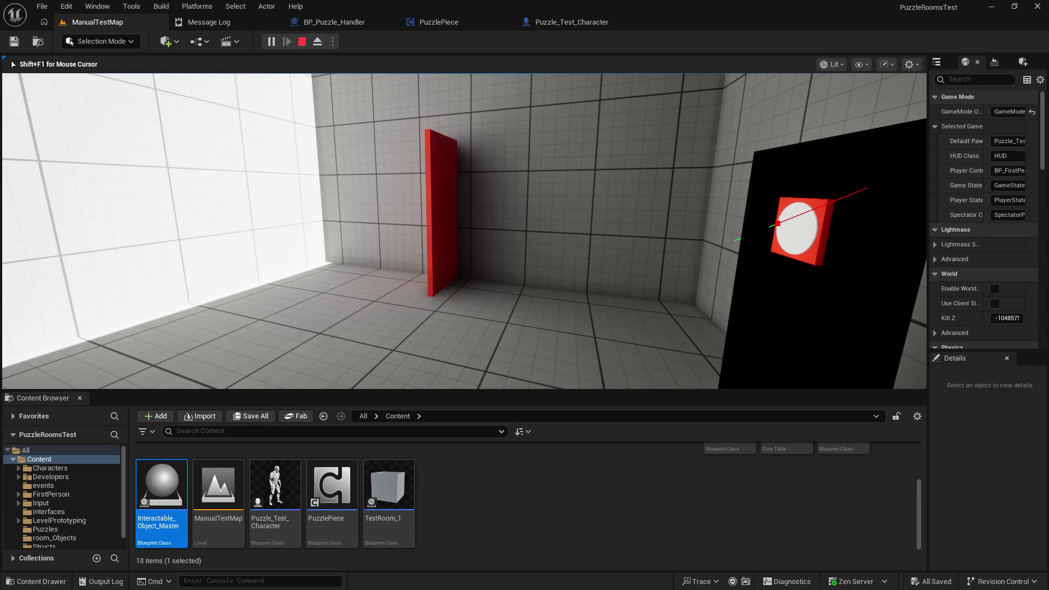
{"action": "key", "text": "a"}
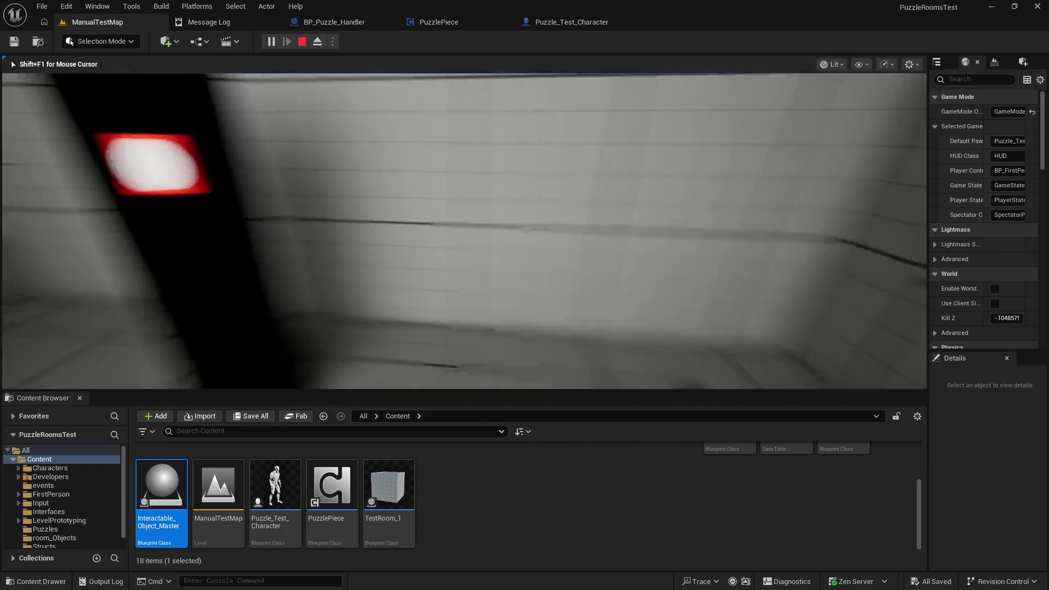
{"action": "key", "text": "Escape"}
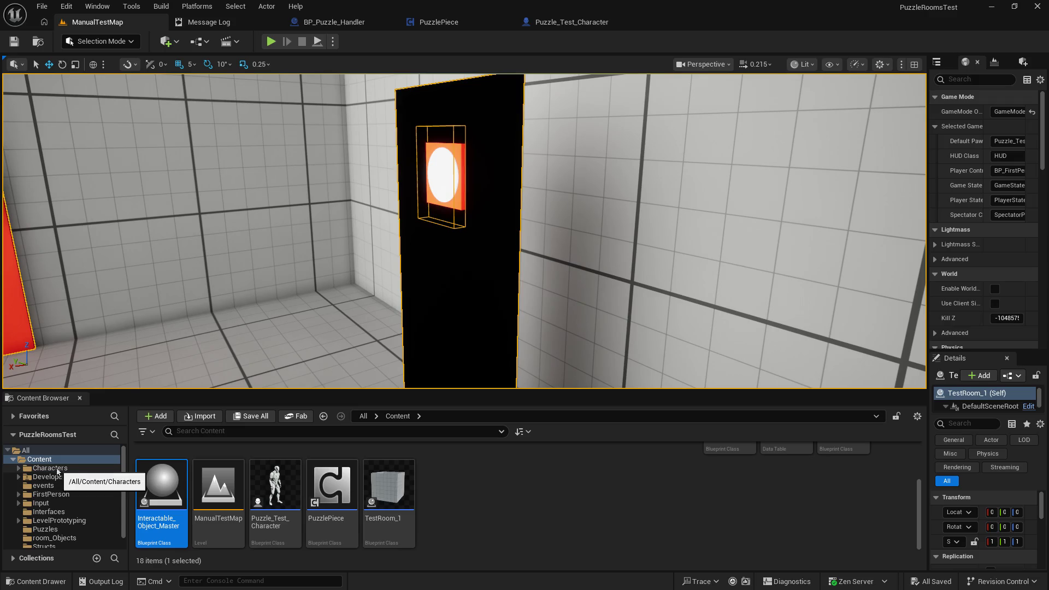
Step: Open BPI_Inventory from Content/Interfaces and add a function named Inventory_DestroyItem
{"action": "scroll", "coordinate": [382, 492], "scroll_direction": "up", "scroll_amount": 3}
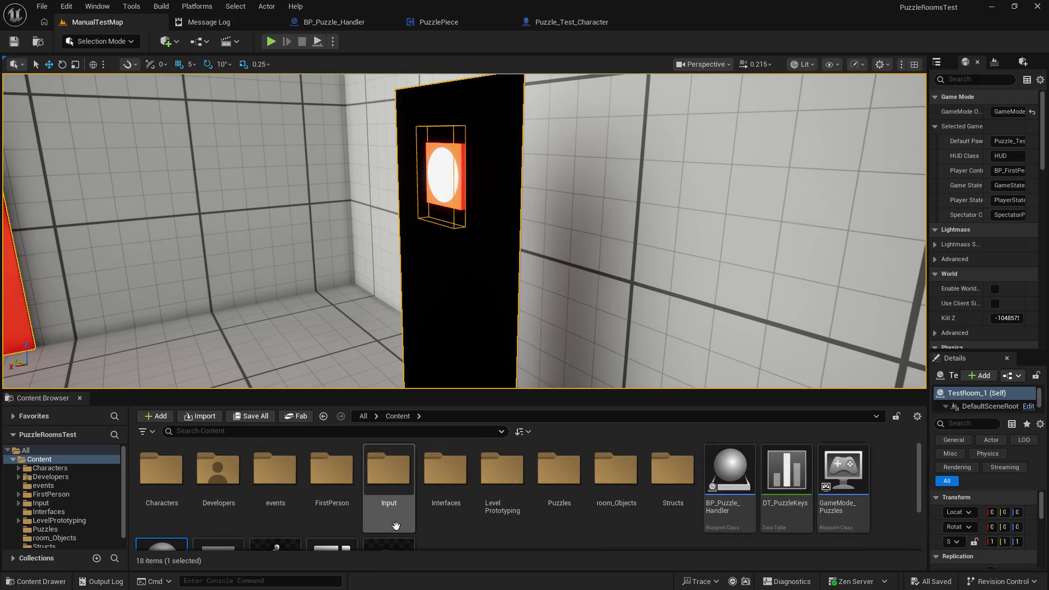
{"action": "double_click", "coordinate": [460, 486]}
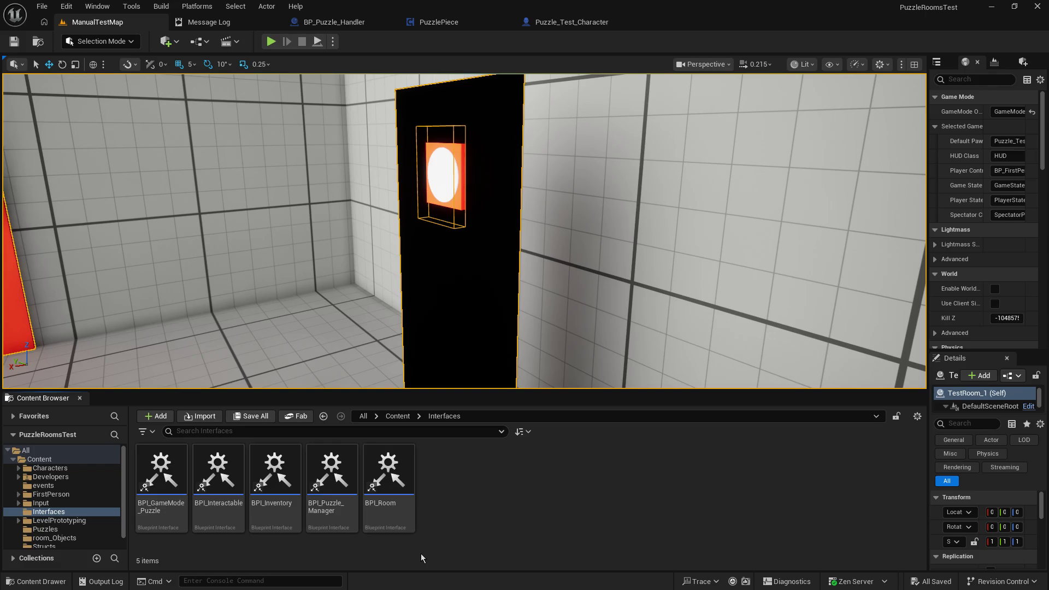
{"action": "double_click", "coordinate": [277, 474]}
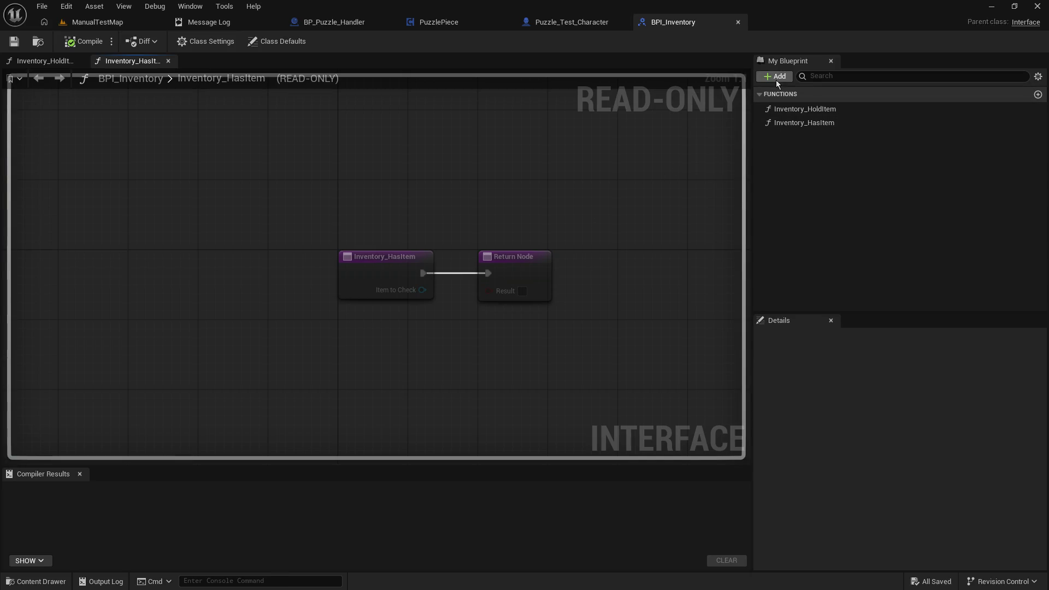
{"action": "left_click", "coordinate": [776, 77]}
{"action": "left_click", "coordinate": [781, 109]}
{"action": "type", "text": "Inventory_DestroyItem"}
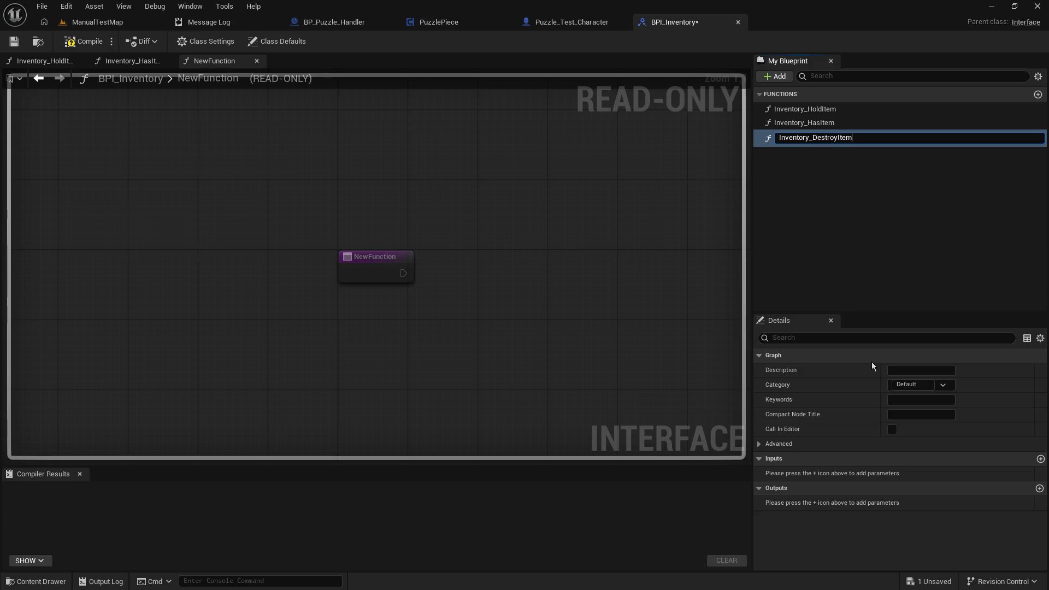
{"action": "key", "text": "Return"}
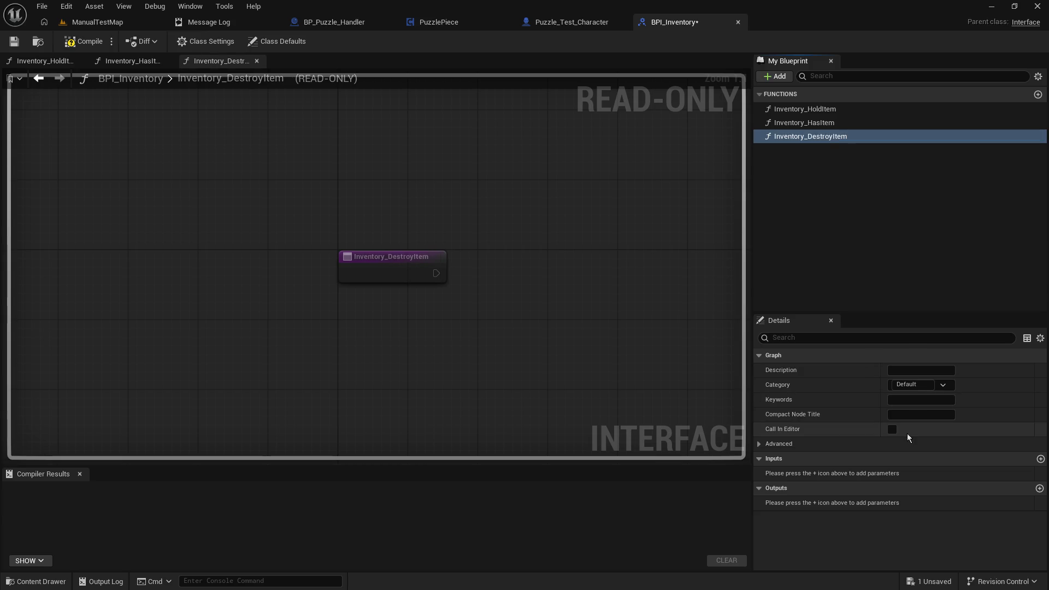
Step: Review Inventory_HasItem's Item To Check input, then return to Inventory_DestroyItem
{"action": "left_click", "coordinate": [785, 124]}
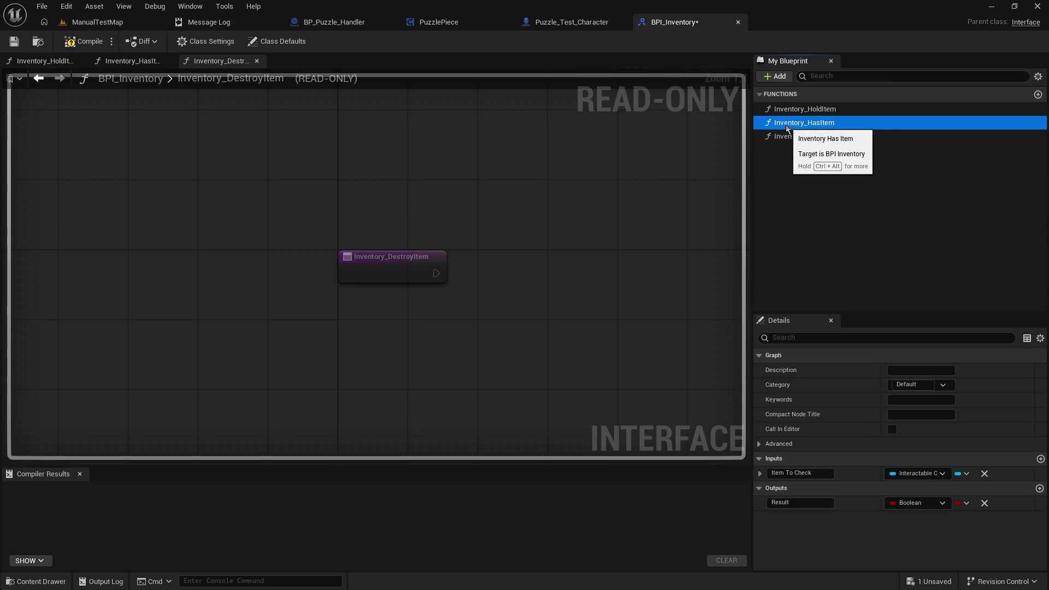
{"action": "right_click", "coordinate": [865, 474]}
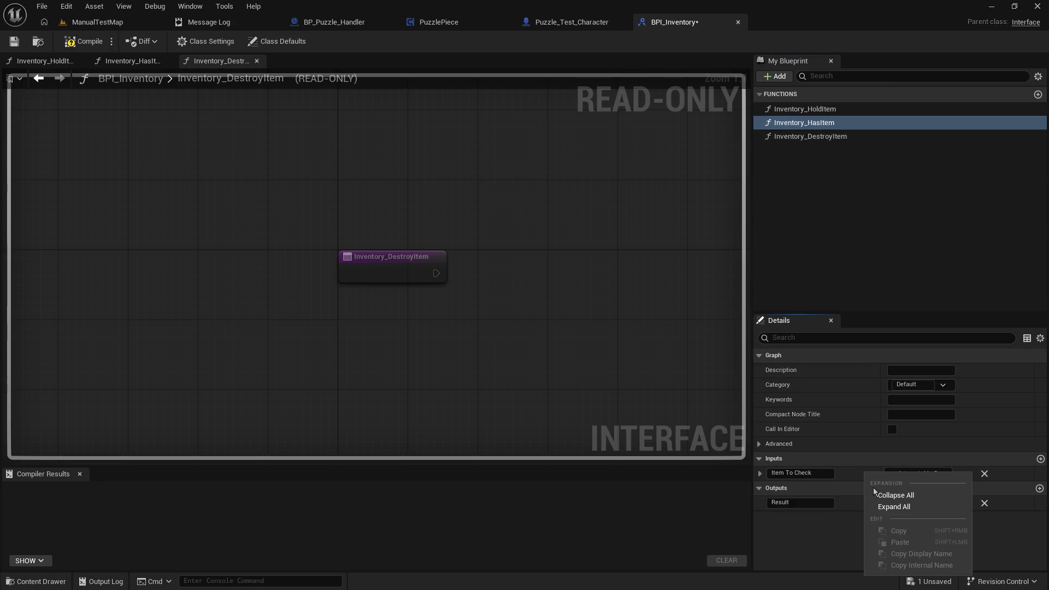
{"action": "left_click", "coordinate": [835, 477]}
Step: Add an Interactable Object Master object-reference input to Inventory_DestroyItem
{"action": "left_click", "coordinate": [810, 141]}
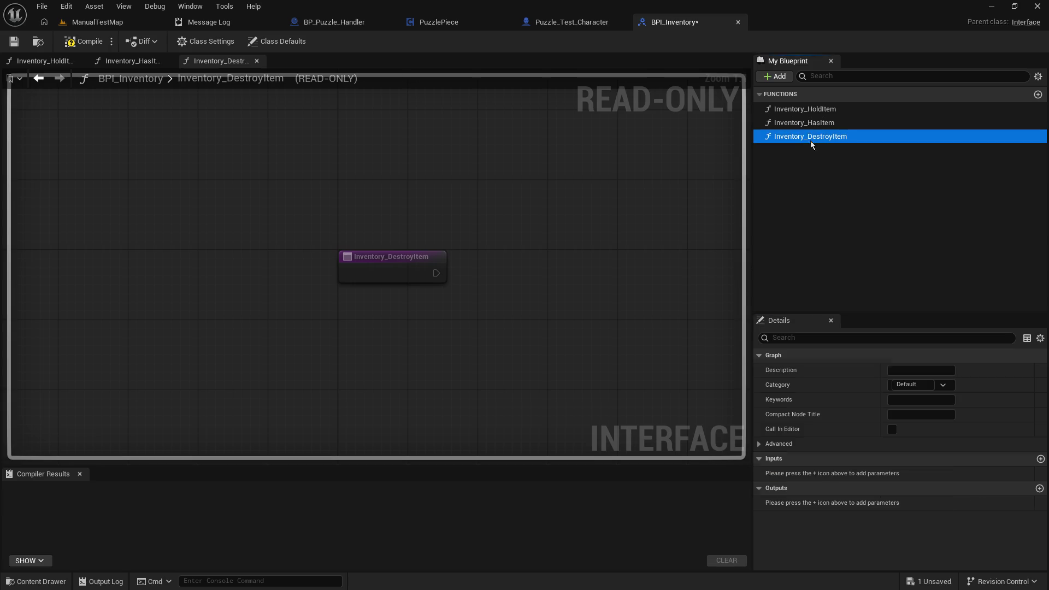
{"action": "left_click", "coordinate": [1040, 458]}
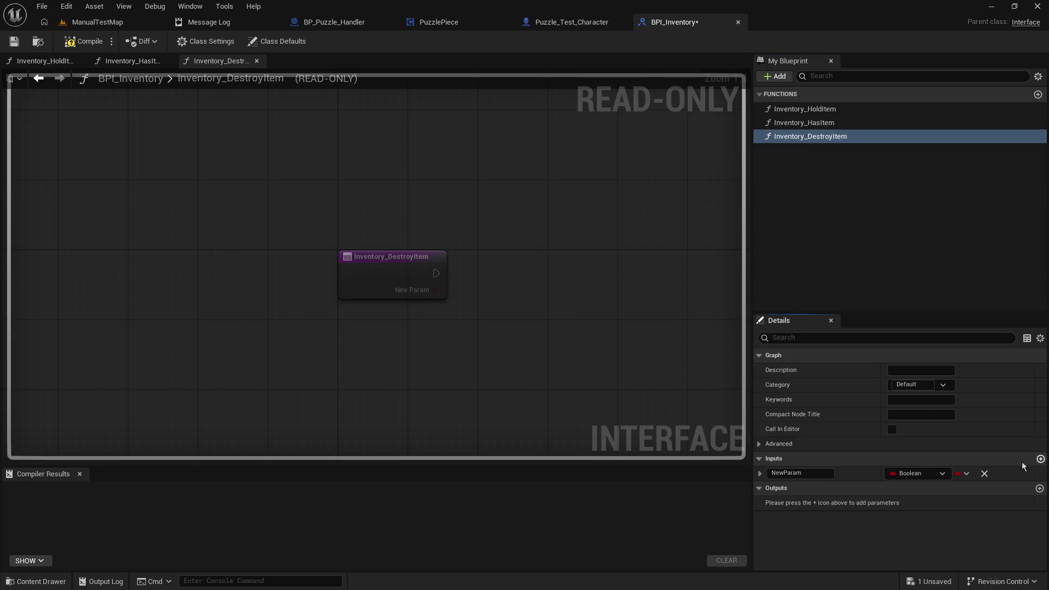
{"action": "left_click", "coordinate": [938, 473]}
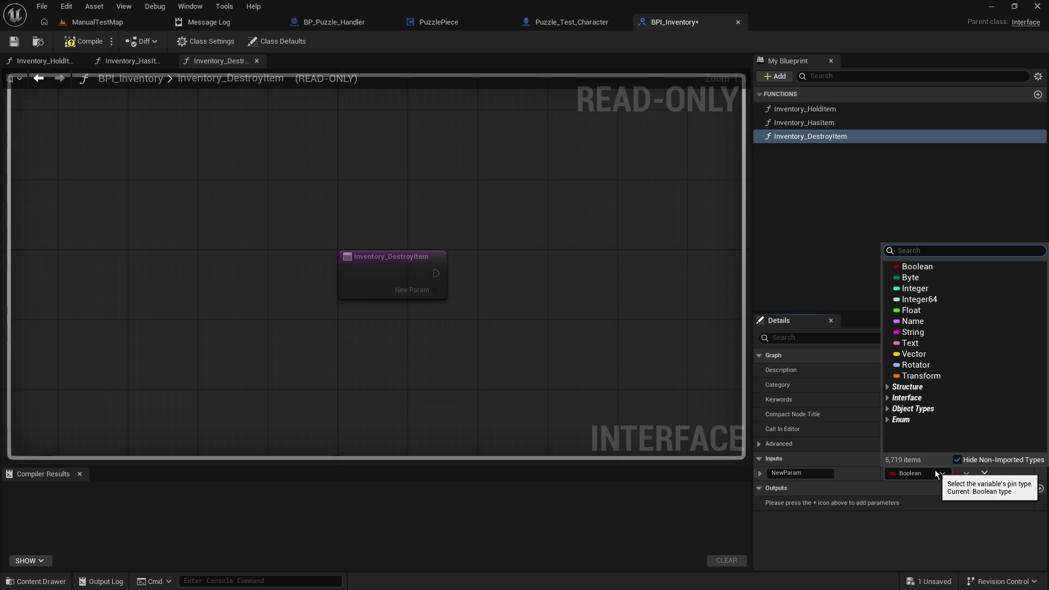
{"action": "type", "text": "interactab"}
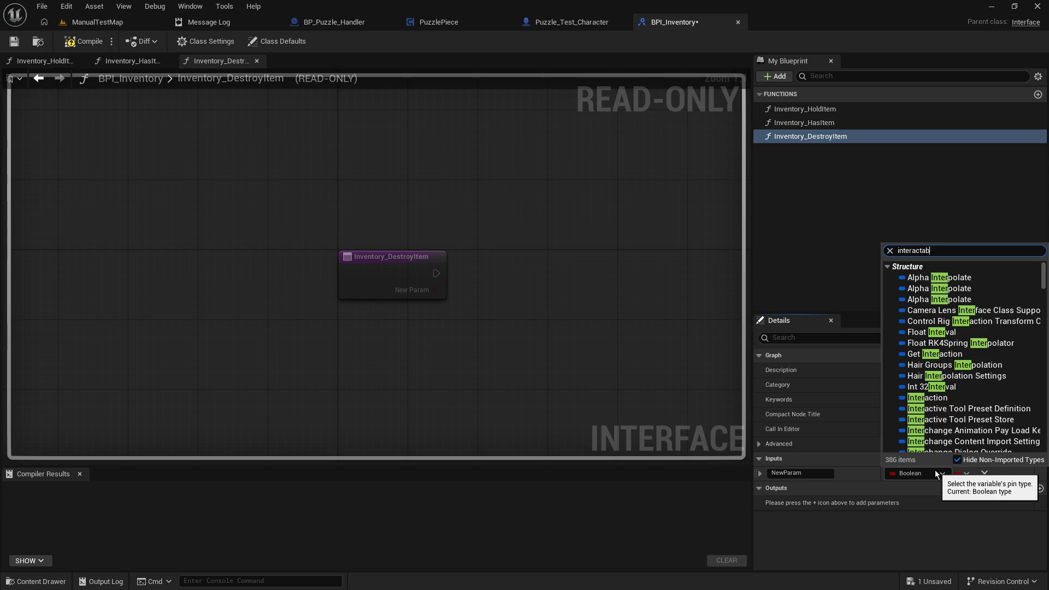
{"action": "type", "text": "le"}
{"action": "mouse_move", "coordinate": [951, 304]}
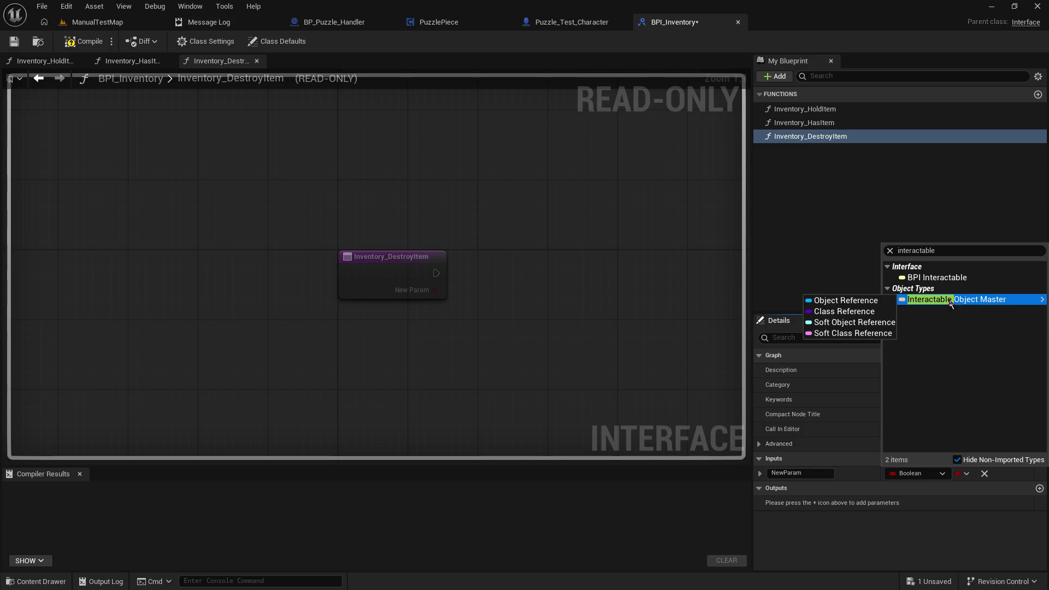
{"action": "left_click", "coordinate": [860, 300]}
Step: Name the new input 'Item to Destroy' and compile BPI_Inventory
{"action": "left_click", "coordinate": [804, 473]}
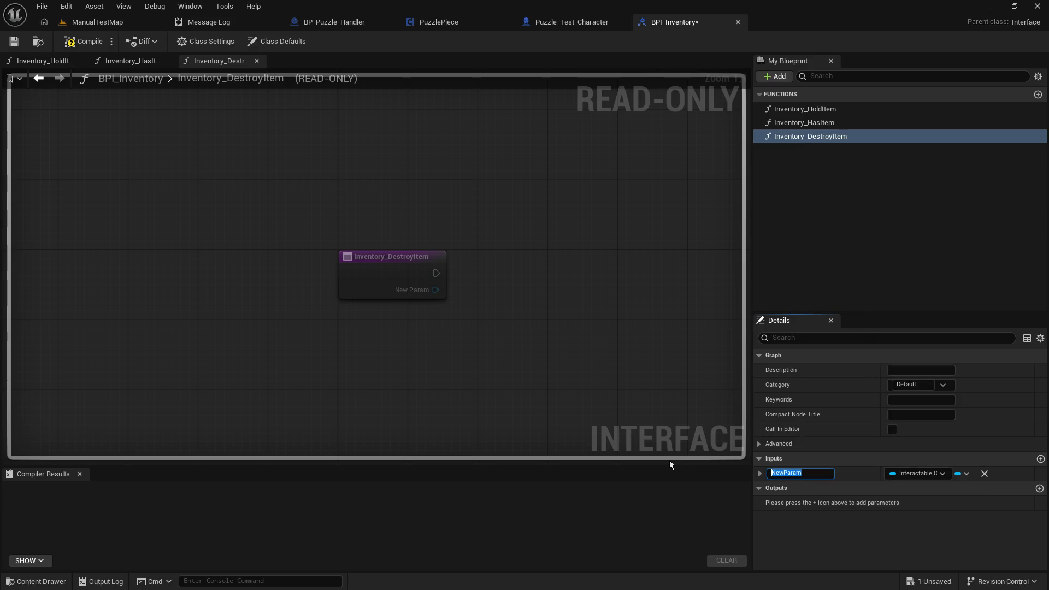
{"action": "type", "text": "Item to Des"}
{"action": "type", "text": "troy"}
{"action": "key", "text": "Return"}
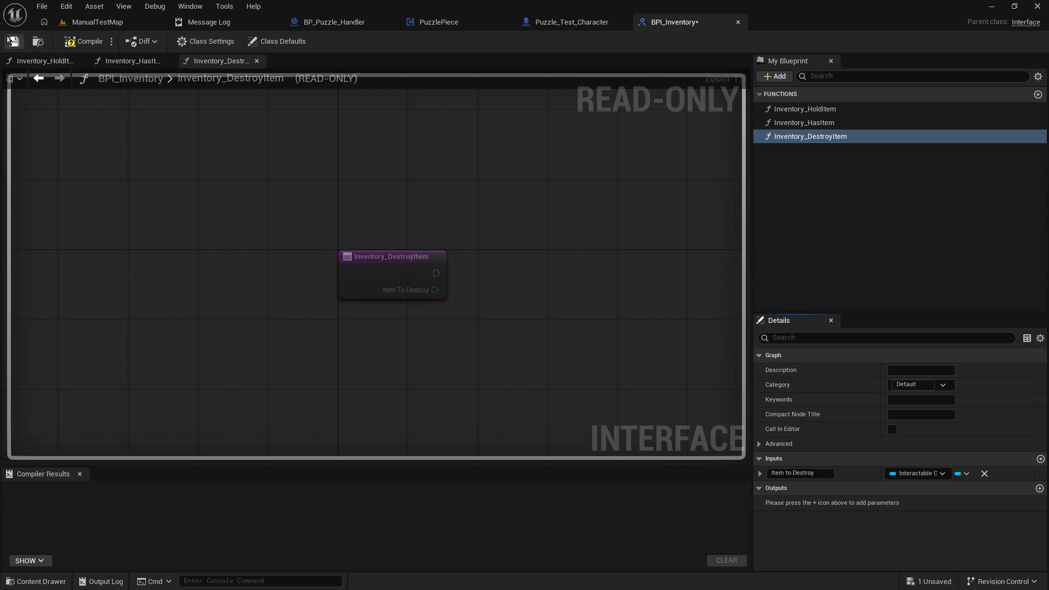
{"action": "left_click", "coordinate": [78, 43]}
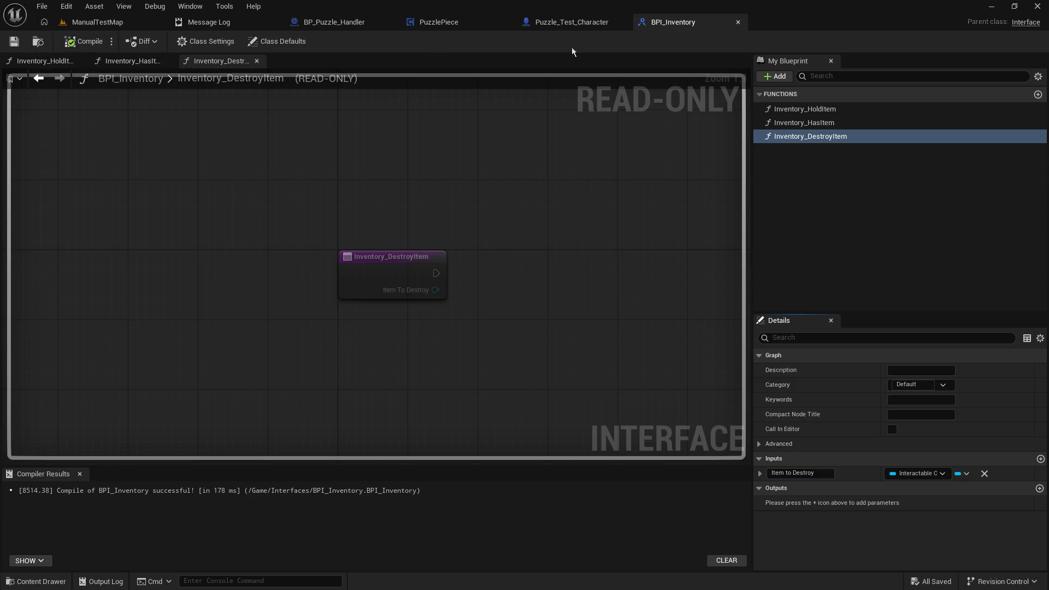
{"action": "left_click", "coordinate": [590, 26]}
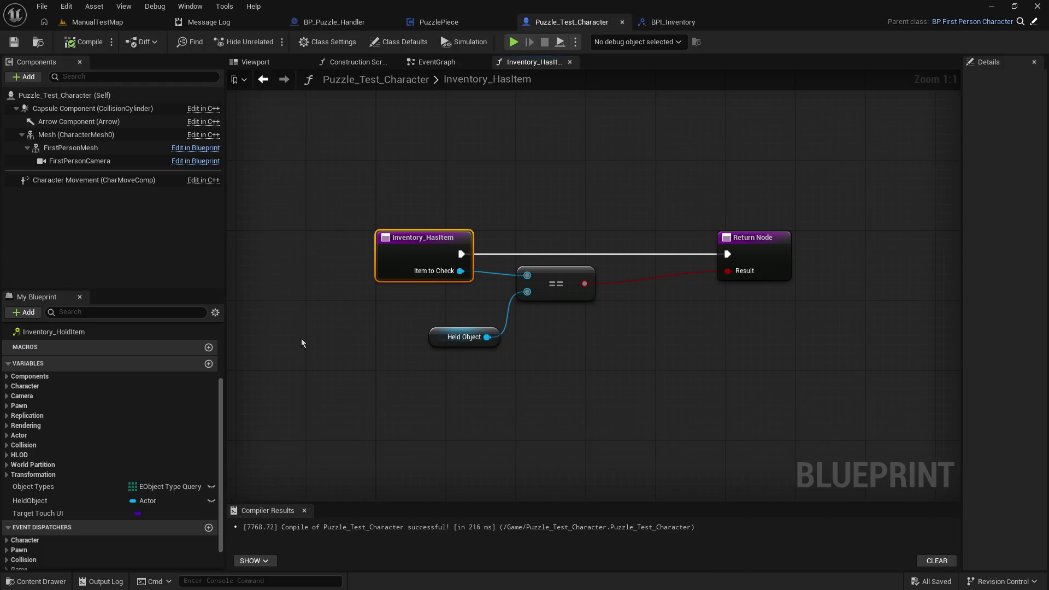
Step: Implement the Inventory_DestroyItem event in Puzzle_Test_Character and place a HeldObject getter
{"action": "scroll", "coordinate": [13, 421], "scroll_direction": "up", "scroll_amount": 3}
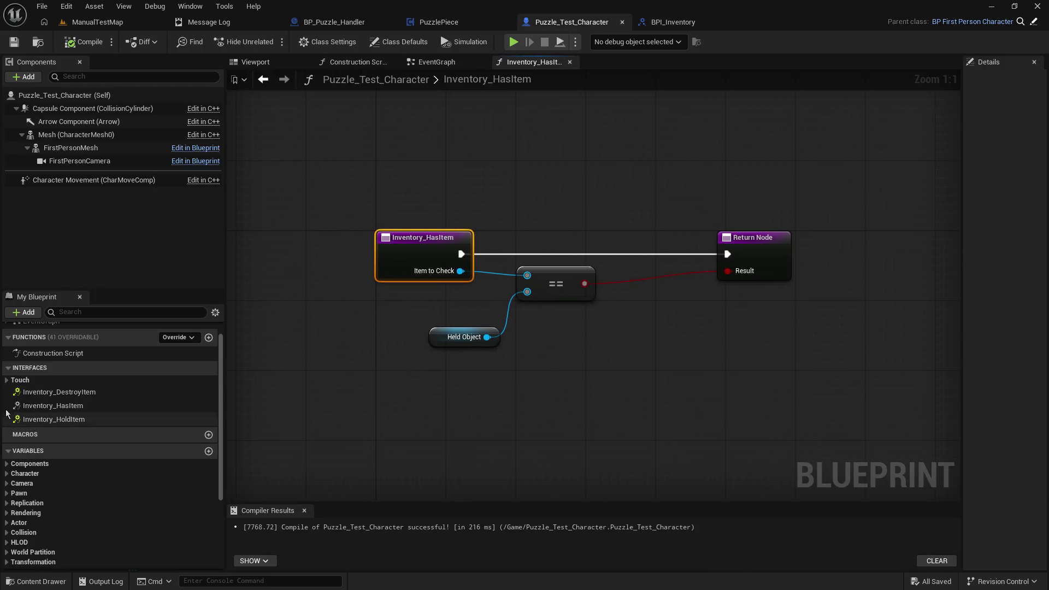
{"action": "double_click", "coordinate": [59, 391]}
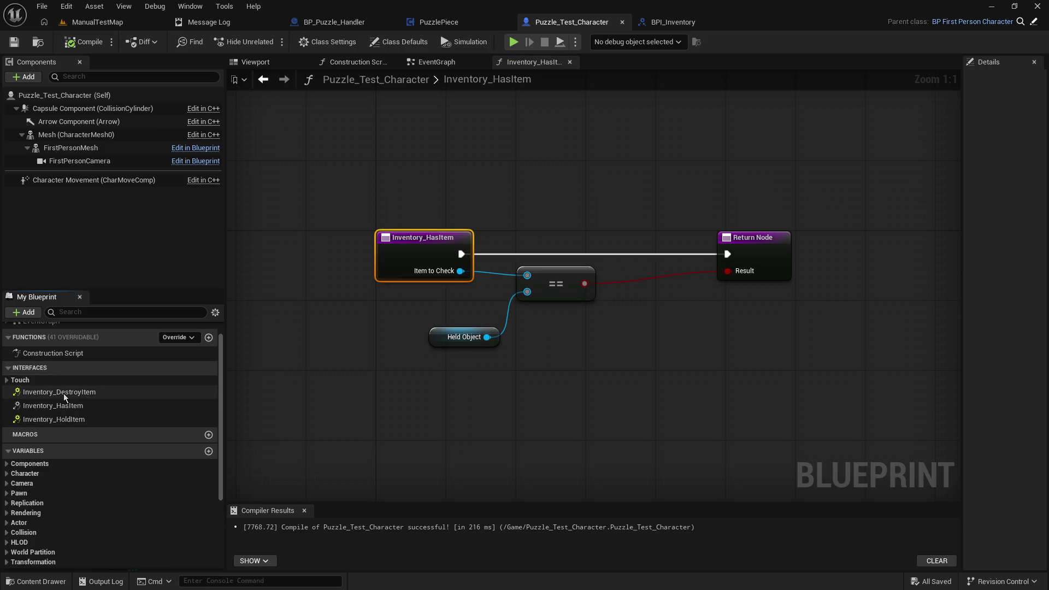
{"action": "left_click_drag", "start_coordinate": [462, 366], "coordinate": [234, 369]}
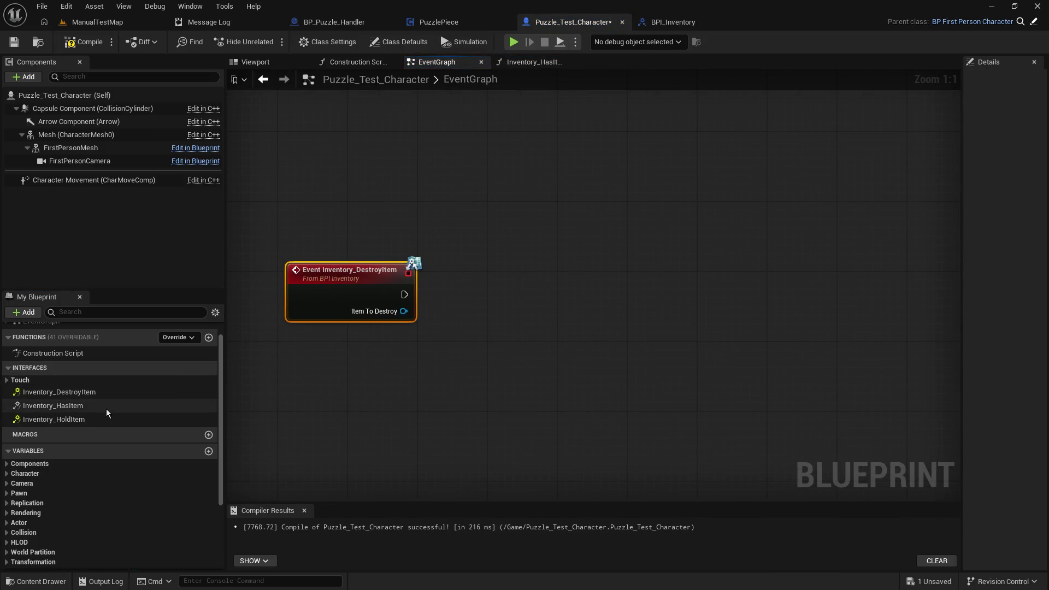
{"action": "scroll", "coordinate": [105, 421], "scroll_direction": "down", "scroll_amount": 3}
{"action": "mouse_move", "coordinate": [33, 491]}
{"action": "left_mouse_down"}
{"action": "mouse_move", "coordinate": [229, 480]}
{"action": "mouse_move", "coordinate": [503, 318]}
{"action": "mouse_move", "coordinate": [468, 420]}
{"action": "mouse_move", "coordinate": [494, 365]}
{"action": "left_mouse_up"}
{"action": "left_click", "coordinate": [523, 333]}
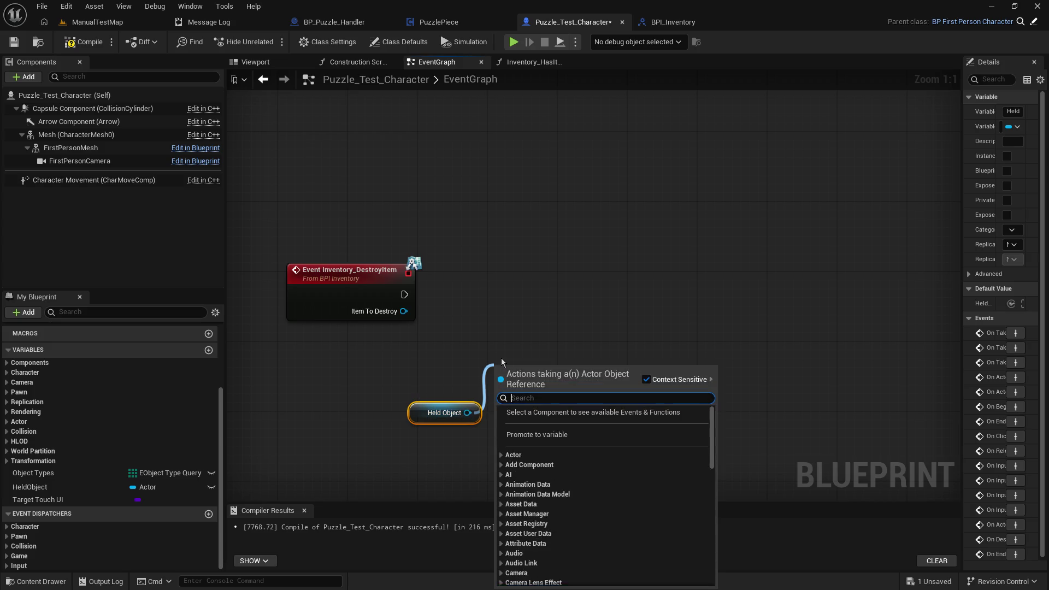
Step: Add an == node comparing Item To Destroy with Held Object
{"action": "type", "text": "=="}
{"action": "left_click", "coordinate": [563, 431]}
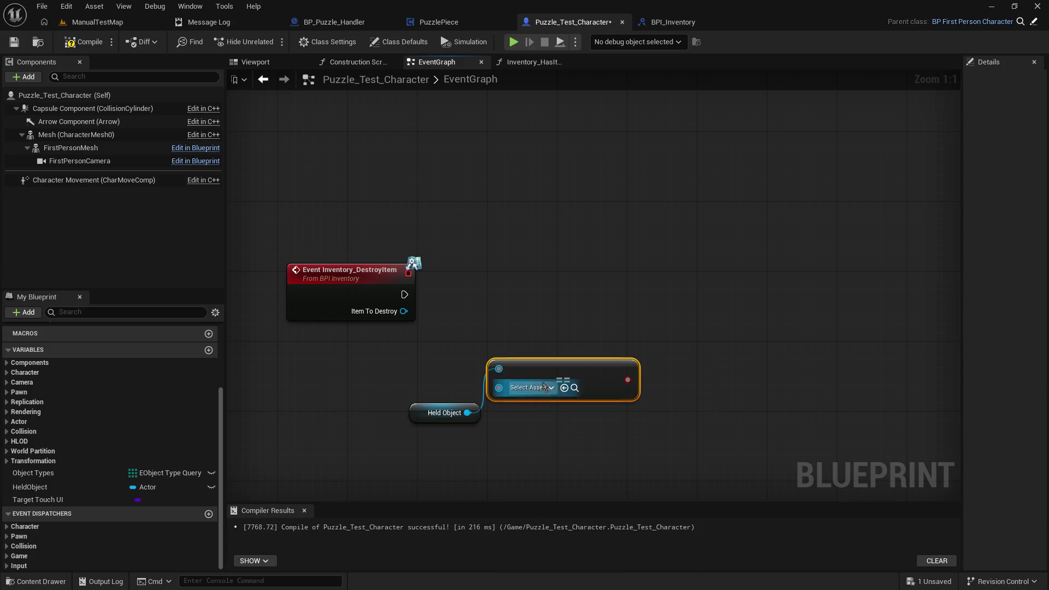
{"action": "left_click_drag", "start_coordinate": [487, 368], "coordinate": [478, 308]}
{"action": "left_click_drag", "start_coordinate": [403, 311], "coordinate": [490, 324]}
{"action": "left_click_drag", "start_coordinate": [414, 404], "coordinate": [366, 357]}
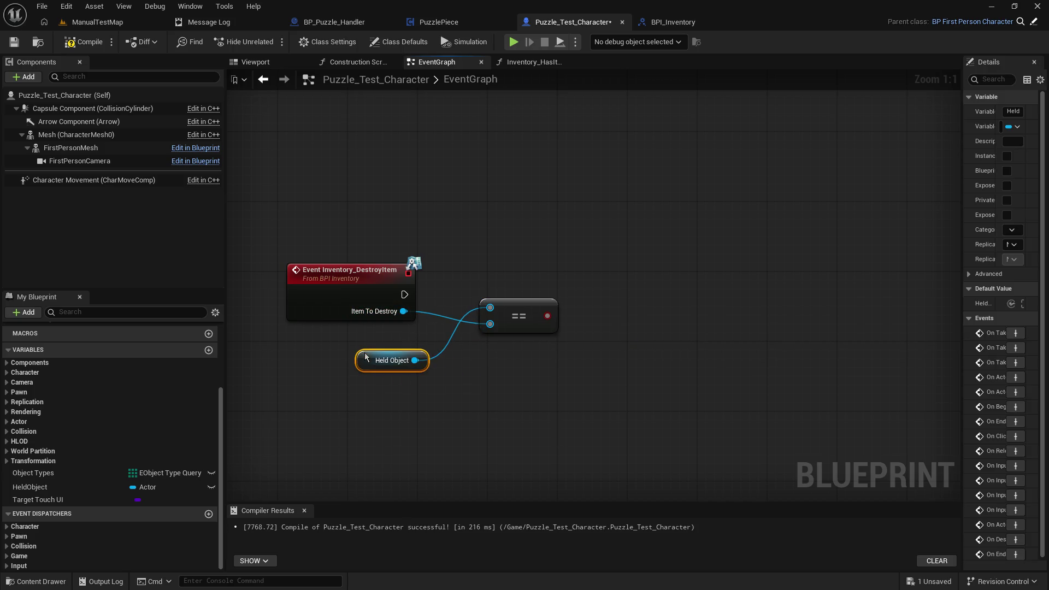
{"action": "left_click", "coordinate": [490, 307], "text": "alt"}
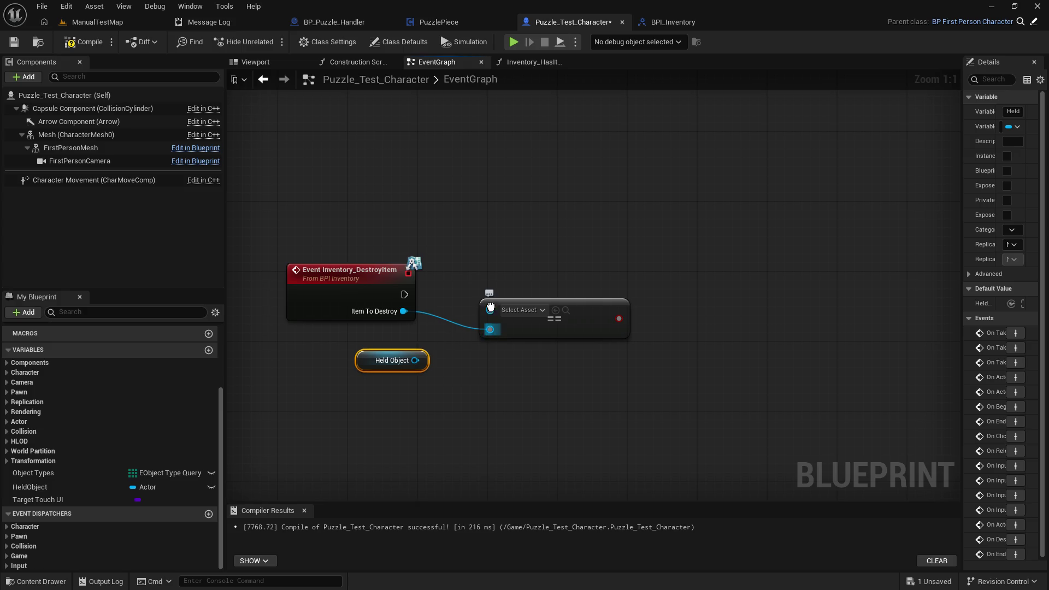
{"action": "left_click_drag", "start_coordinate": [490, 329], "coordinate": [490, 307]}
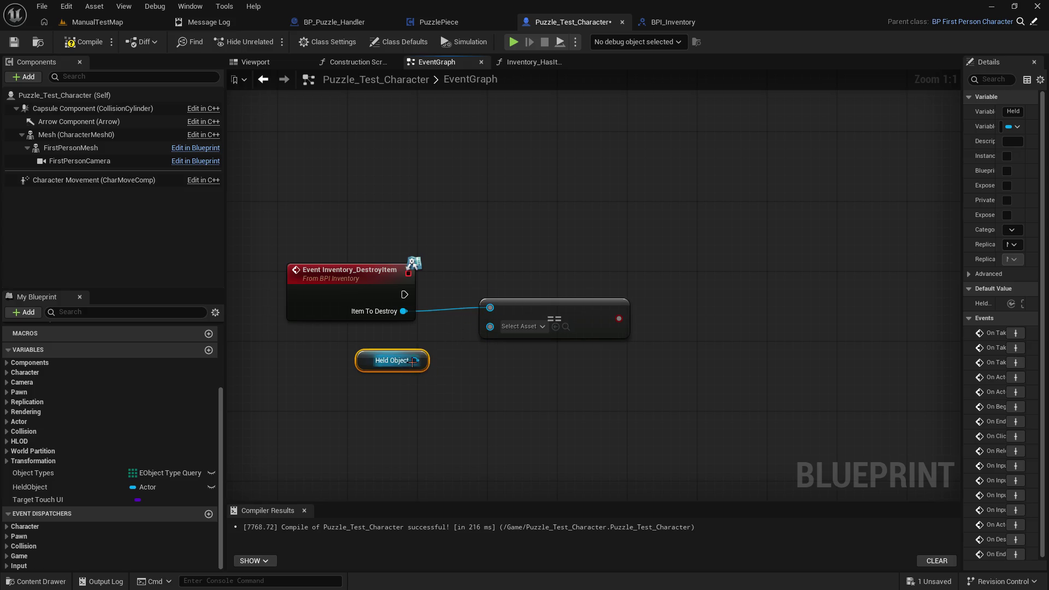
{"action": "mouse_move", "coordinate": [414, 361]}
{"action": "left_mouse_down"}
{"action": "mouse_move", "coordinate": [515, 326]}
{"action": "mouse_move", "coordinate": [488, 325]}
{"action": "left_mouse_up"}
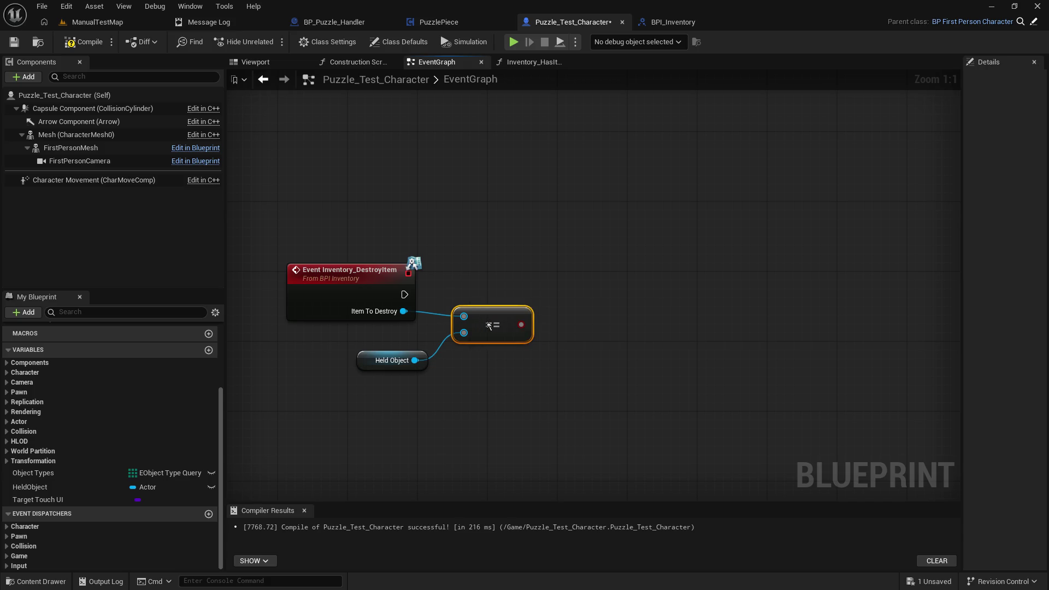
Step: Branch on the comparison result from the event, and place a second HeldObject getter
{"action": "left_click_drag", "start_coordinate": [583, 291], "coordinate": [589, 288]}
{"action": "key", "text": "b"}
{"action": "mouse_move", "coordinate": [404, 294]}
{"action": "left_mouse_down"}
{"action": "mouse_move", "coordinate": [597, 260]}
{"action": "mouse_move", "coordinate": [585, 268]}
{"action": "mouse_move", "coordinate": [597, 276]}
{"action": "left_mouse_up"}
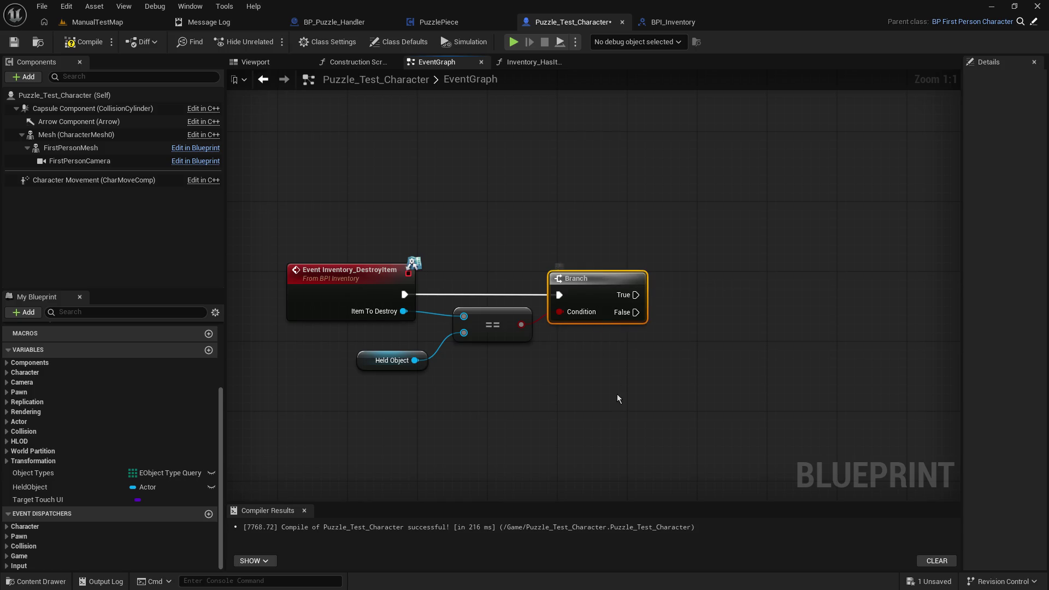
{"action": "left_click_drag", "start_coordinate": [617, 394], "coordinate": [463, 391]}
{"action": "left_click", "coordinate": [68, 487]}
{"action": "mouse_move", "coordinate": [76, 485]}
{"action": "left_mouse_down"}
{"action": "mouse_move", "coordinate": [522, 343]}
{"action": "mouse_move", "coordinate": [667, 313]}
{"action": "left_mouse_up"}
{"action": "left_click", "coordinate": [546, 364]}
Step: Add a Destroy Actor node targeting Held Object on the Branch's True output
{"action": "type", "text": "destroy"}
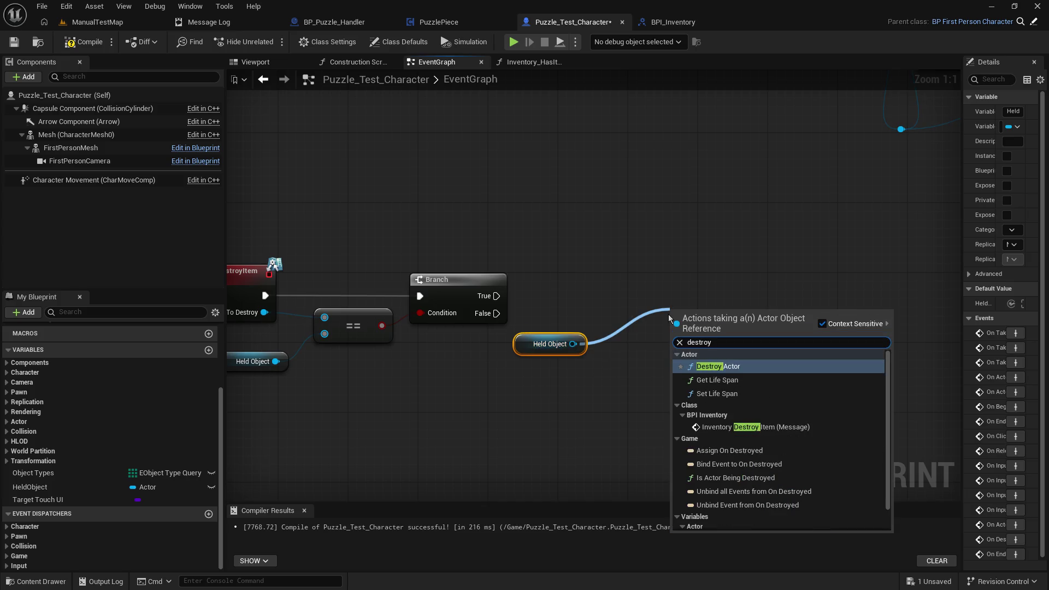
{"action": "key", "text": "Return"}
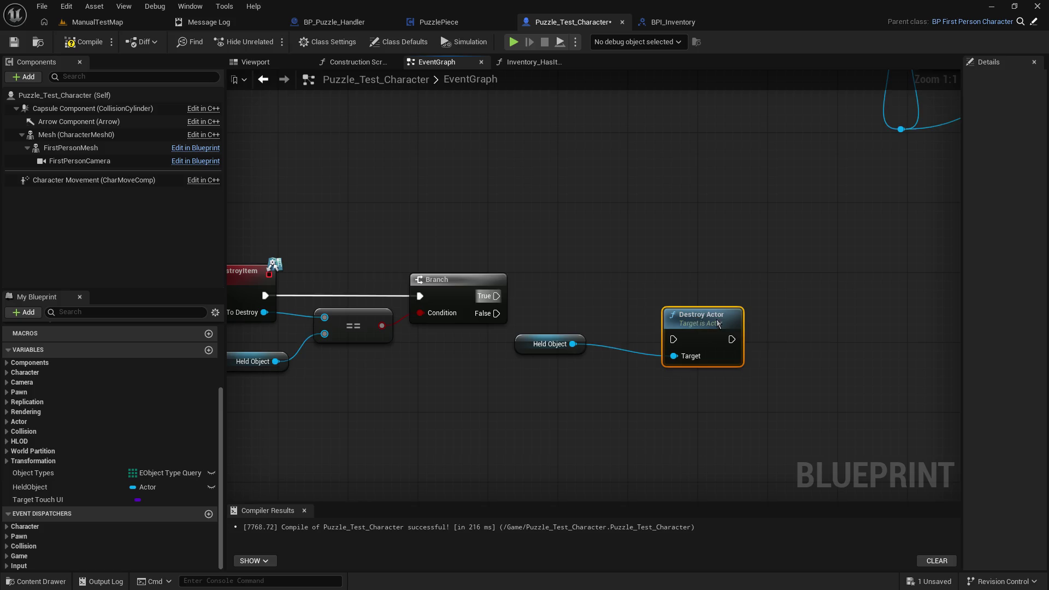
{"action": "mouse_move", "coordinate": [496, 296]}
{"action": "left_mouse_down"}
{"action": "mouse_move", "coordinate": [673, 340]}
{"action": "mouse_move", "coordinate": [597, 286]}
{"action": "left_mouse_up"}
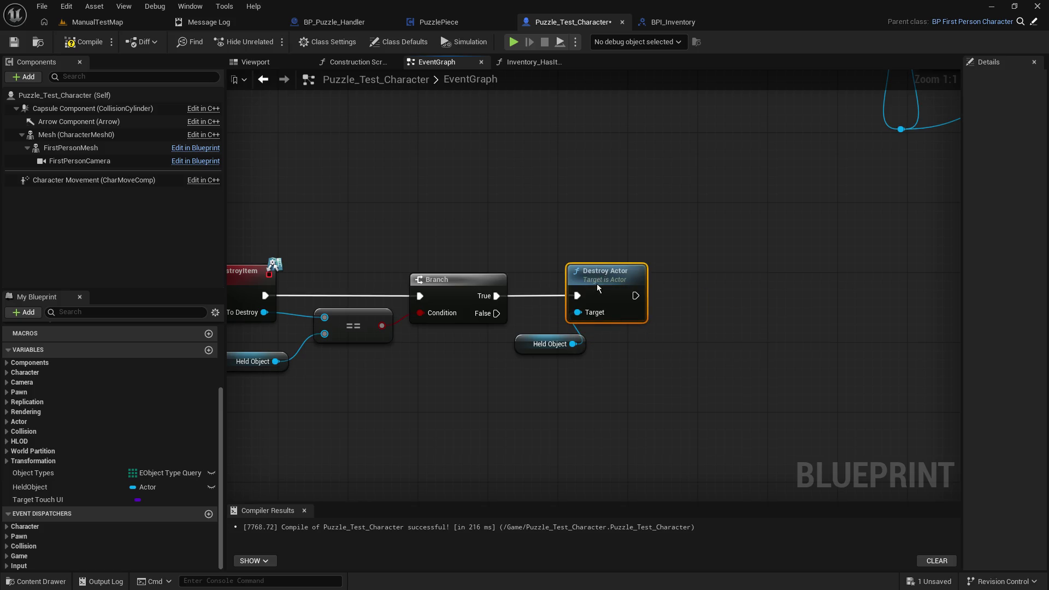
{"action": "left_click_drag", "start_coordinate": [513, 344], "coordinate": [470, 344]}
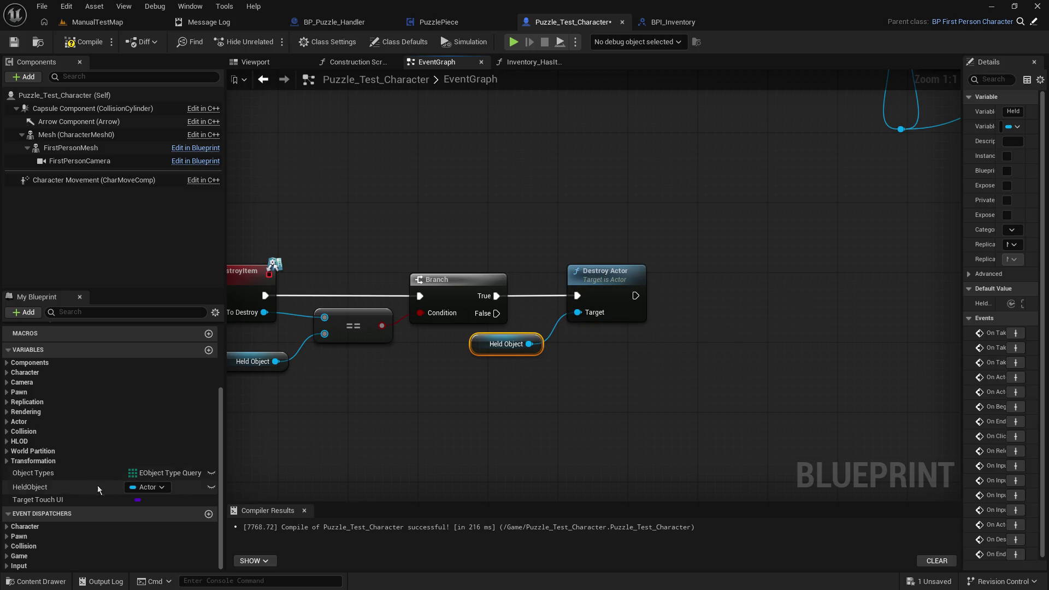
Step: Clear Held Object with a SET node after Destroy Actor, then compile and save
{"action": "left_click", "coordinate": [97, 485]}
{"action": "mouse_move", "coordinate": [63, 483]}
{"action": "left_mouse_down"}
{"action": "mouse_move", "coordinate": [275, 333]}
{"action": "mouse_move", "coordinate": [680, 308]}
{"action": "mouse_move", "coordinate": [634, 295]}
{"action": "left_mouse_up"}
{"action": "left_click", "coordinate": [719, 343]}
{"action": "left_click_drag", "start_coordinate": [705, 322], "coordinate": [688, 296]}
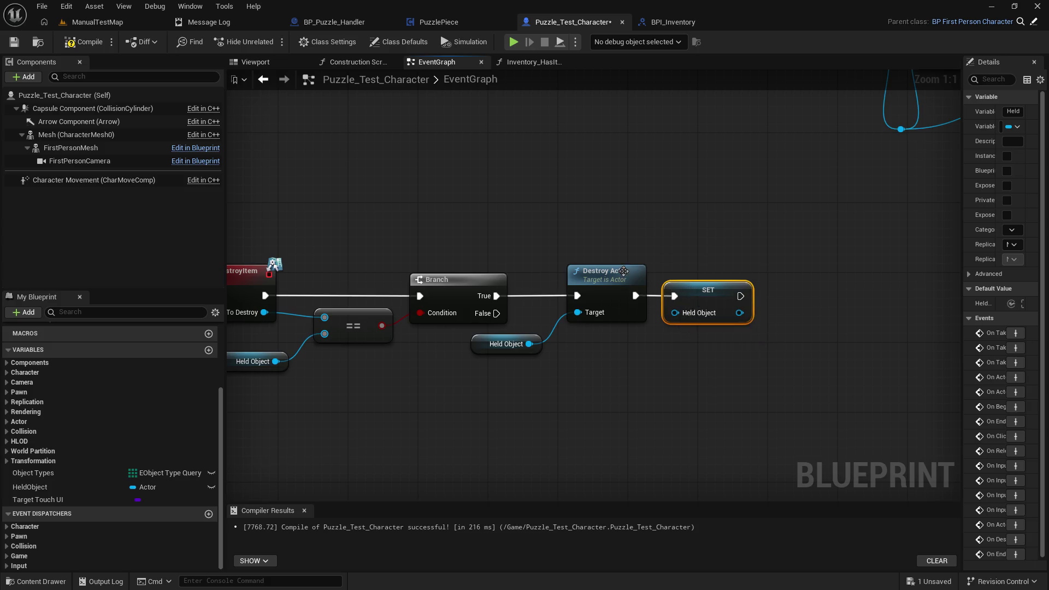
{"action": "left_click", "coordinate": [382, 181]}
{"action": "left_click", "coordinate": [14, 42]}
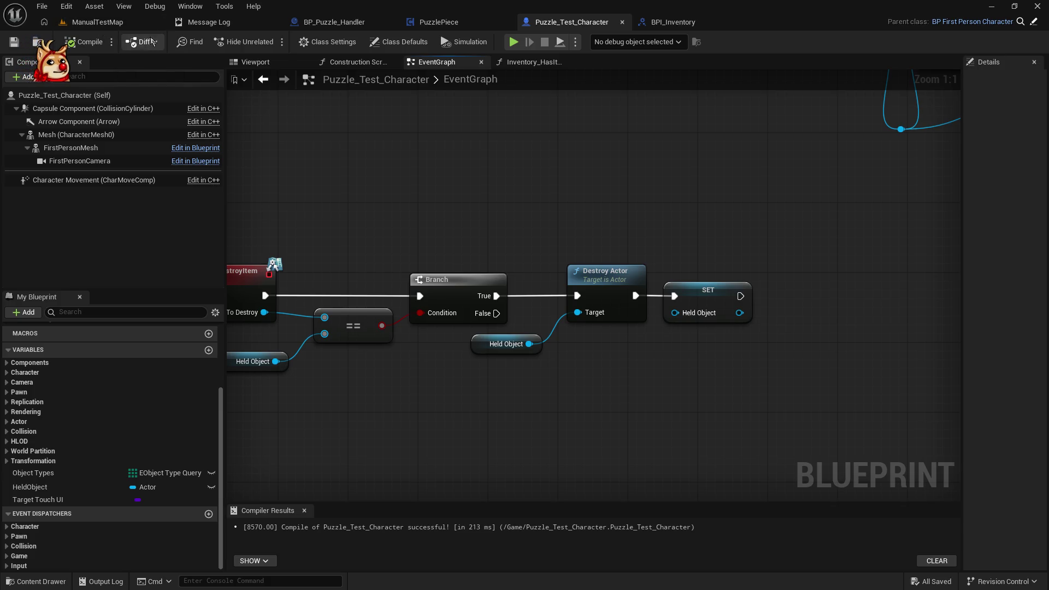
Step: Playtest ManualTestMap by walking to the red-shelf puzzle board, then stop and Save All
{"action": "left_click", "coordinate": [97, 22]}
{"action": "left_click", "coordinate": [271, 41]}
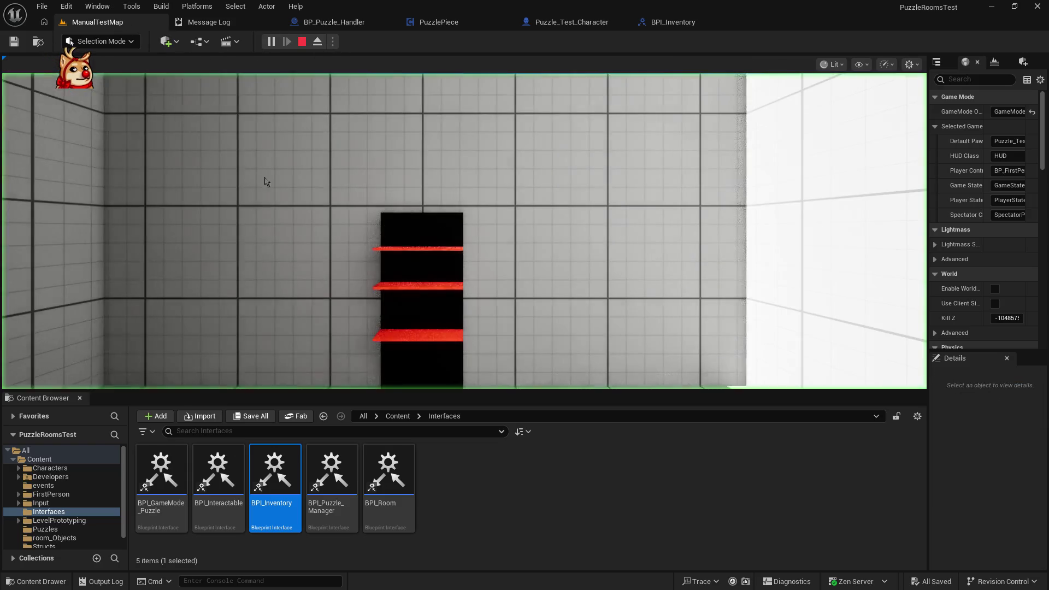
{"action": "key", "text": "w"}
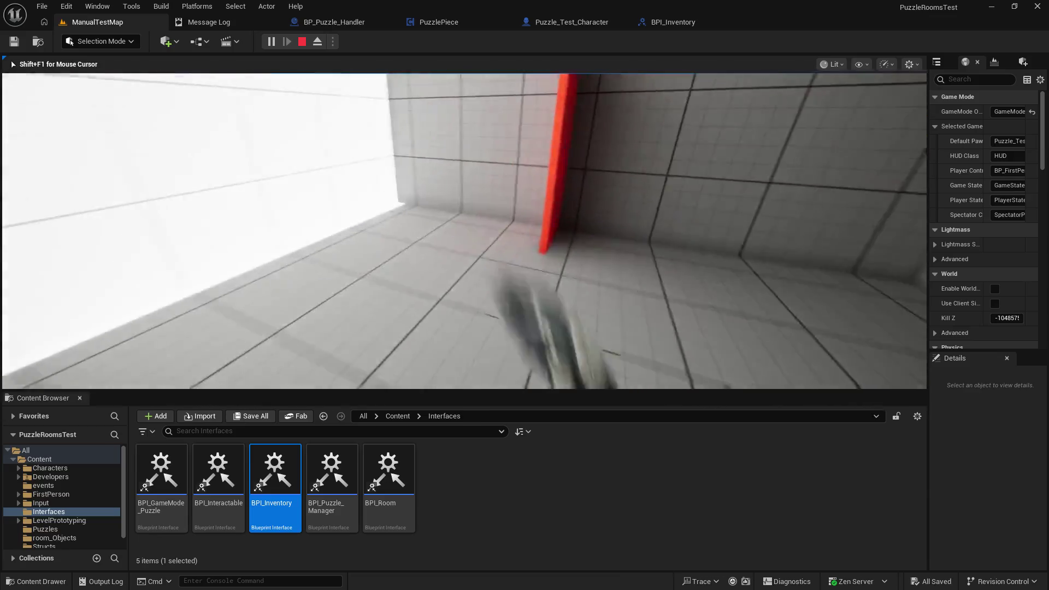
{"action": "key", "text": "Escape"}
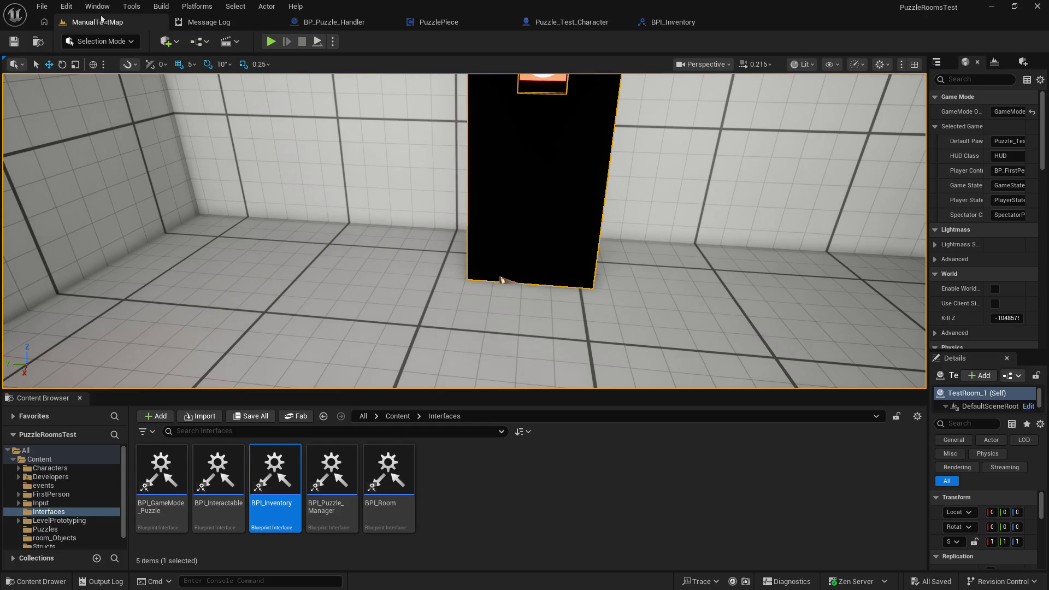
{"action": "left_click", "coordinate": [44, 6]}
{"action": "left_click", "coordinate": [71, 163]}
Step: Tidy PuzzlePiece's graph: move TEMP Toggle The Door and Puzzle Keys, delete key-count debug prints
{"action": "left_click", "coordinate": [439, 22]}
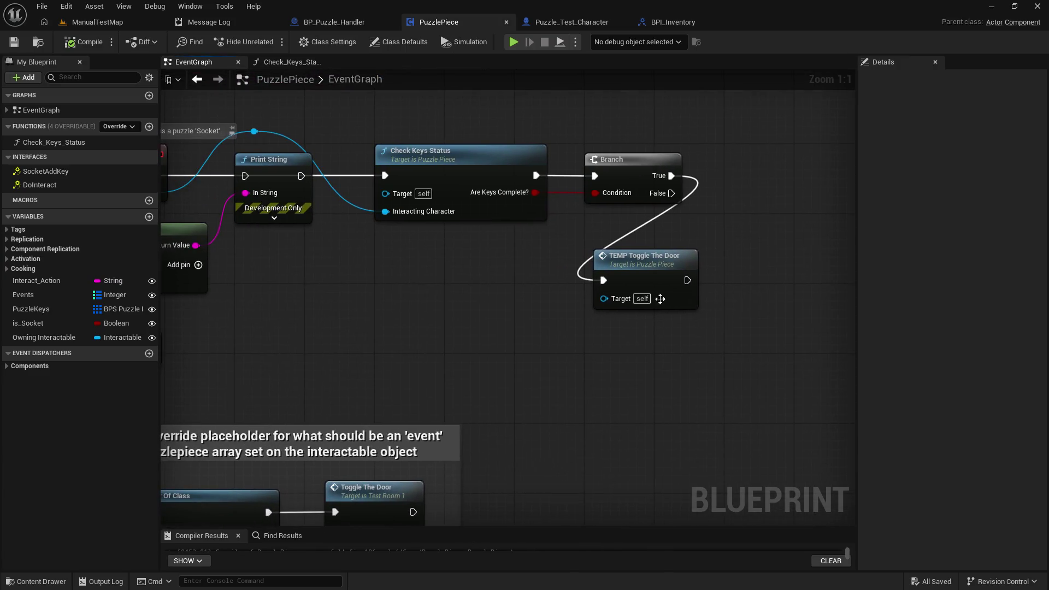
{"action": "mouse_move", "coordinate": [653, 271]}
{"action": "left_mouse_down"}
{"action": "mouse_move", "coordinate": [737, 231]}
{"action": "mouse_move", "coordinate": [766, 199]}
{"action": "mouse_move", "coordinate": [760, 173]}
{"action": "left_mouse_up"}
{"action": "mouse_move", "coordinate": [717, 242]}
{"action": "left_mouse_down"}
{"action": "mouse_move", "coordinate": [846, 300]}
{"action": "mouse_move", "coordinate": [431, 382]}
{"action": "left_mouse_up"}
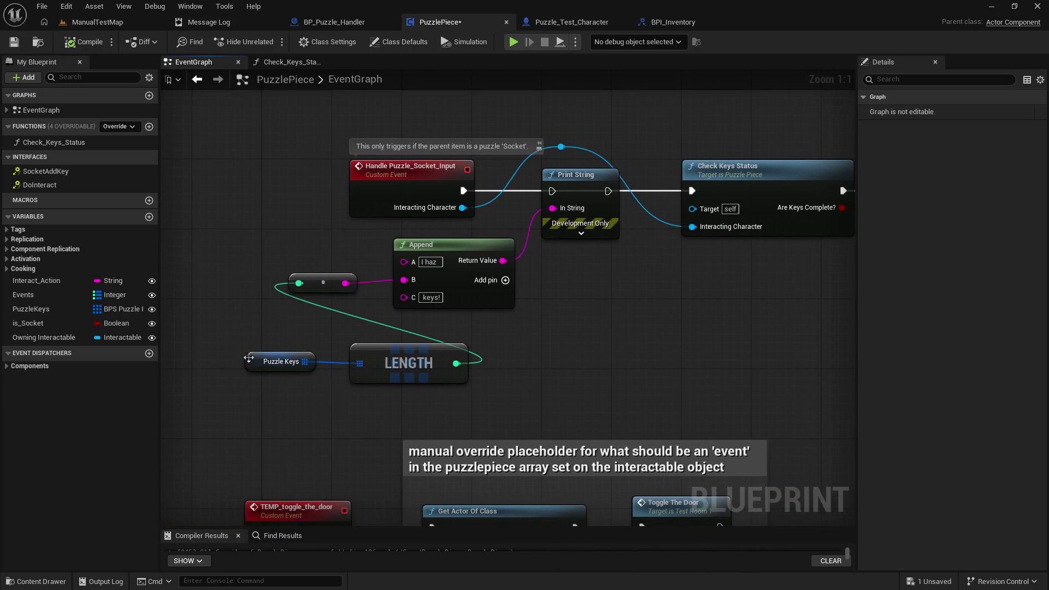
{"action": "mouse_move", "coordinate": [249, 358]}
{"action": "left_mouse_down"}
{"action": "mouse_move", "coordinate": [352, 400]}
{"action": "mouse_move", "coordinate": [272, 338]}
{"action": "mouse_move", "coordinate": [274, 323]}
{"action": "left_mouse_up"}
{"action": "left_click", "coordinate": [385, 370], "text": "ctrl"}
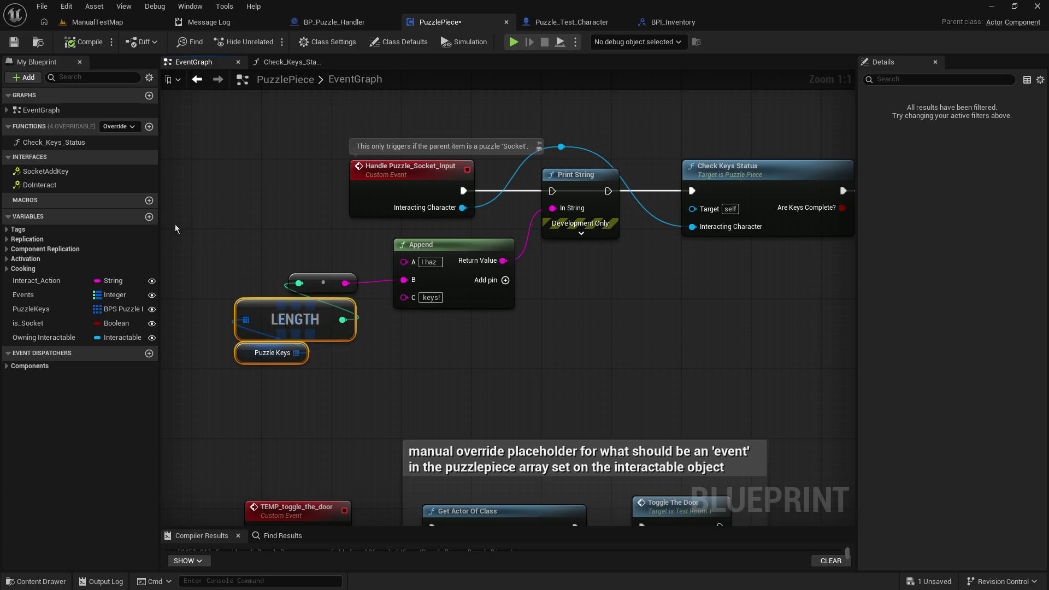
{"action": "mouse_move", "coordinate": [187, 231]}
{"action": "left_mouse_down"}
{"action": "mouse_move", "coordinate": [619, 347]}
{"action": "mouse_move", "coordinate": [621, 359]}
{"action": "left_mouse_up"}
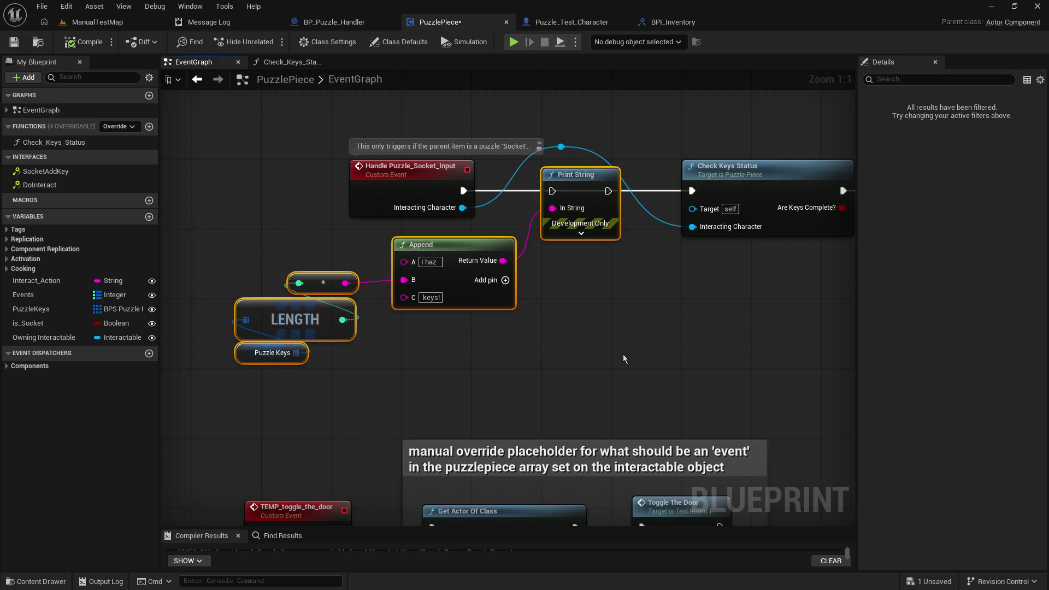
{"action": "key", "text": "Delete"}
Step: Remove the Interacting Character reroute and shift Check Keys Status, Branch and TEMP Toggle The Door left
{"action": "scroll", "coordinate": [546, 441], "scroll_direction": "down", "scroll_amount": 3}
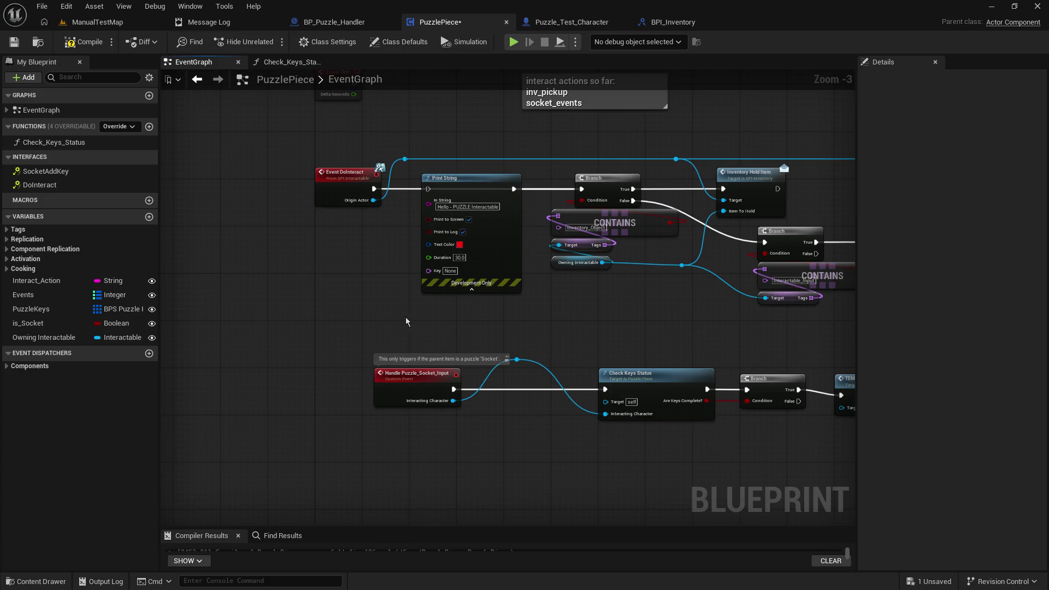
{"action": "left_click_drag", "start_coordinate": [406, 321], "coordinate": [254, 283]}
{"action": "left_click_drag", "start_coordinate": [352, 315], "coordinate": [359, 370]}
{"action": "key", "text": "Delete"}
{"action": "left_click_drag", "start_coordinate": [294, 354], "coordinate": [443, 367]}
{"action": "left_click_drag", "start_coordinate": [500, 295], "coordinate": [754, 383]}
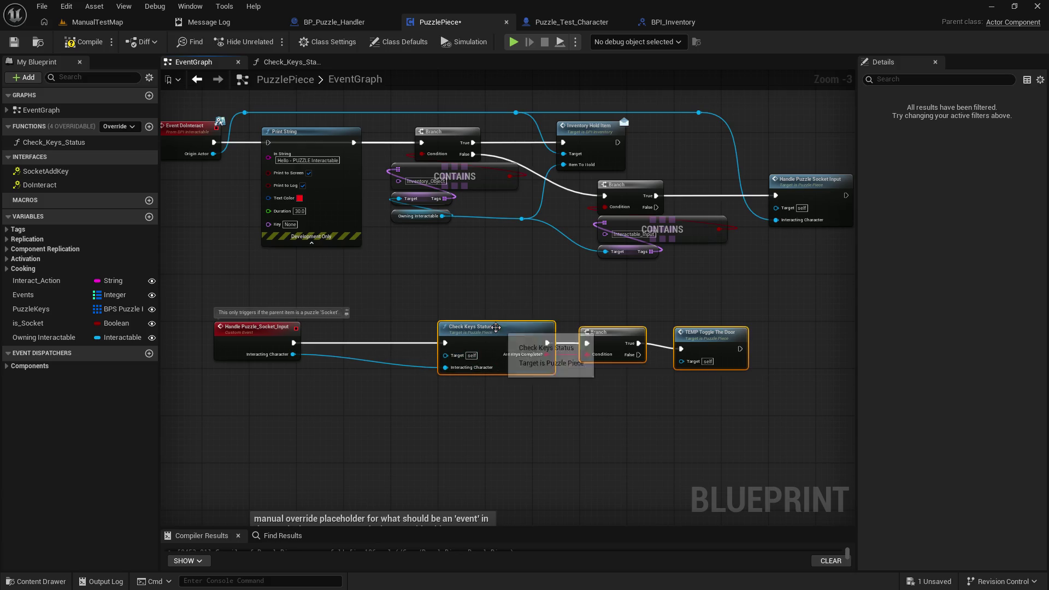
{"action": "left_click_drag", "start_coordinate": [495, 327], "coordinate": [382, 330]}
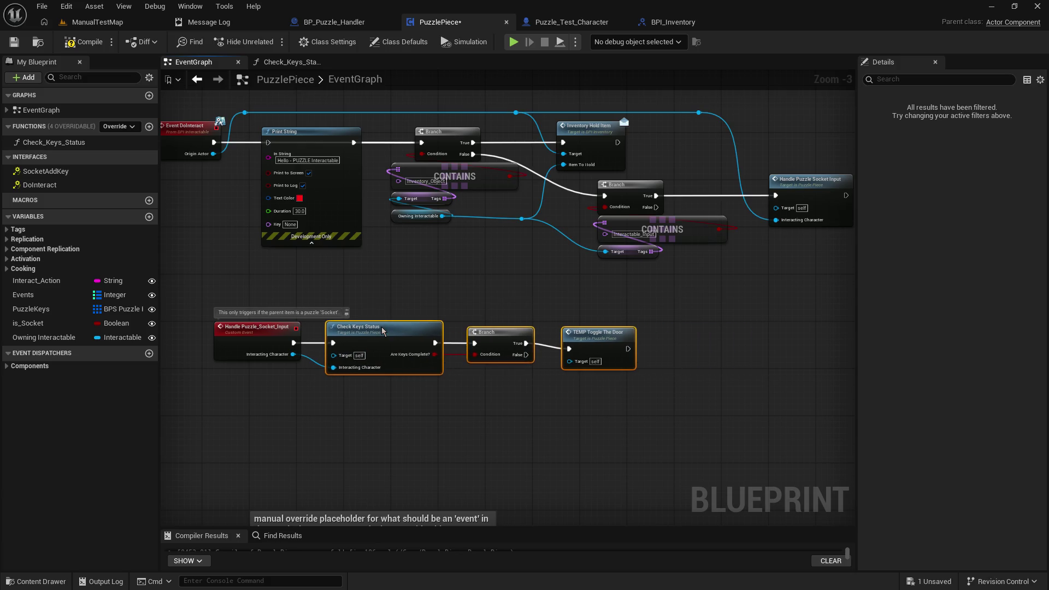
{"action": "left_click", "coordinate": [590, 336]}
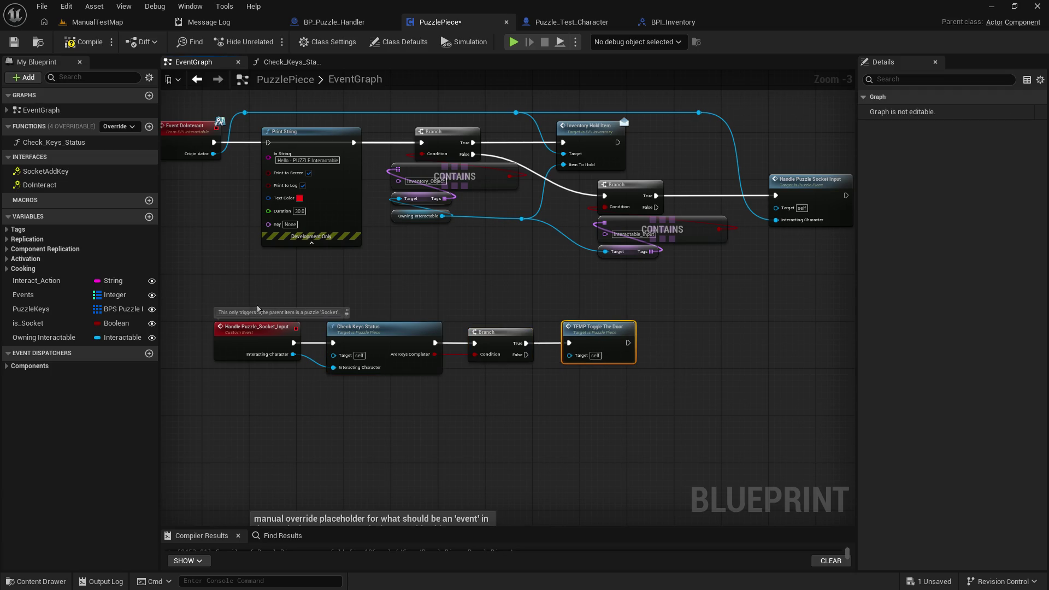
Step: Align the four socket-input nodes left, then compile and save PuzzlePiece
{"action": "left_click_drag", "start_coordinate": [257, 309], "coordinate": [639, 385]}
{"action": "mouse_move", "coordinate": [506, 509]}
{"action": "left_mouse_down"}
{"action": "mouse_move", "coordinate": [424, 306]}
{"action": "mouse_move", "coordinate": [429, 325]}
{"action": "mouse_move", "coordinate": [417, 324]}
{"action": "left_mouse_up"}
{"action": "left_click", "coordinate": [230, 164]}
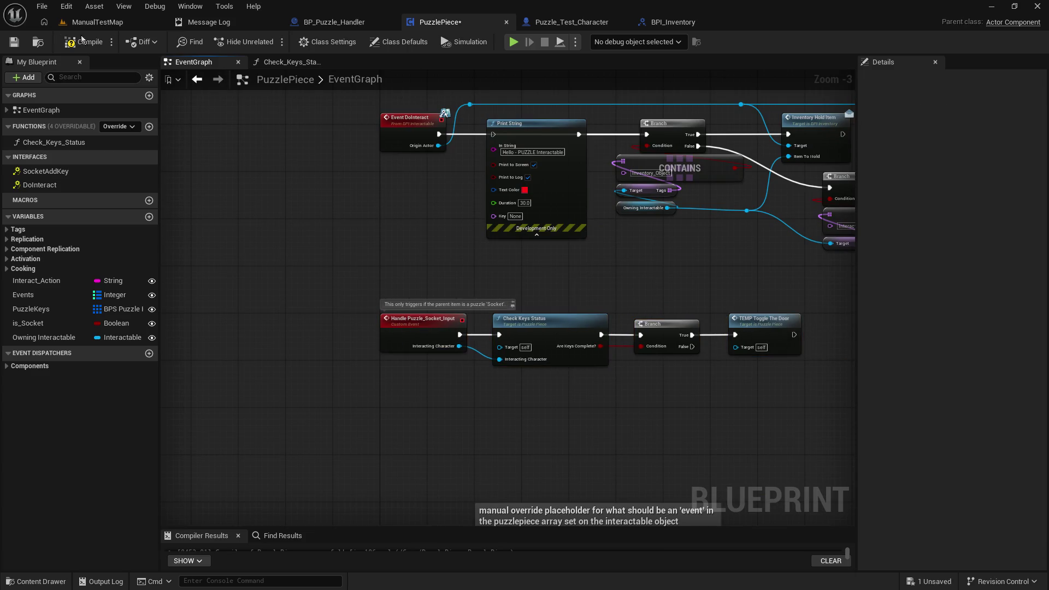
{"action": "left_click", "coordinate": [8, 43]}
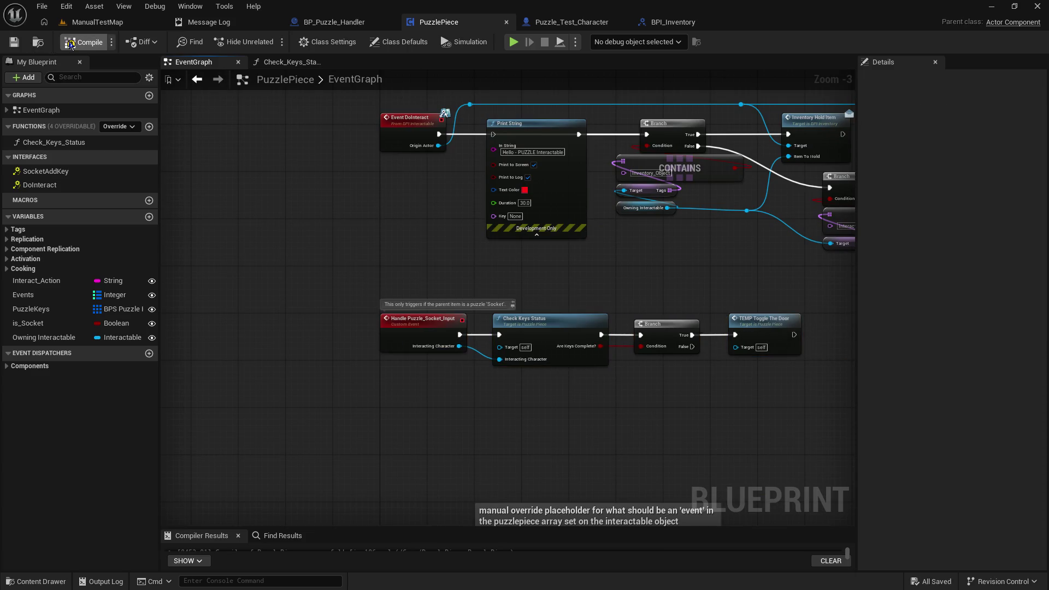
{"action": "mouse_move", "coordinate": [693, 381]}
{"action": "left_mouse_down"}
{"action": "mouse_move", "coordinate": [485, 373]}
{"action": "mouse_move", "coordinate": [433, 345]}
{"action": "mouse_move", "coordinate": [601, 272]}
{"action": "left_mouse_up"}
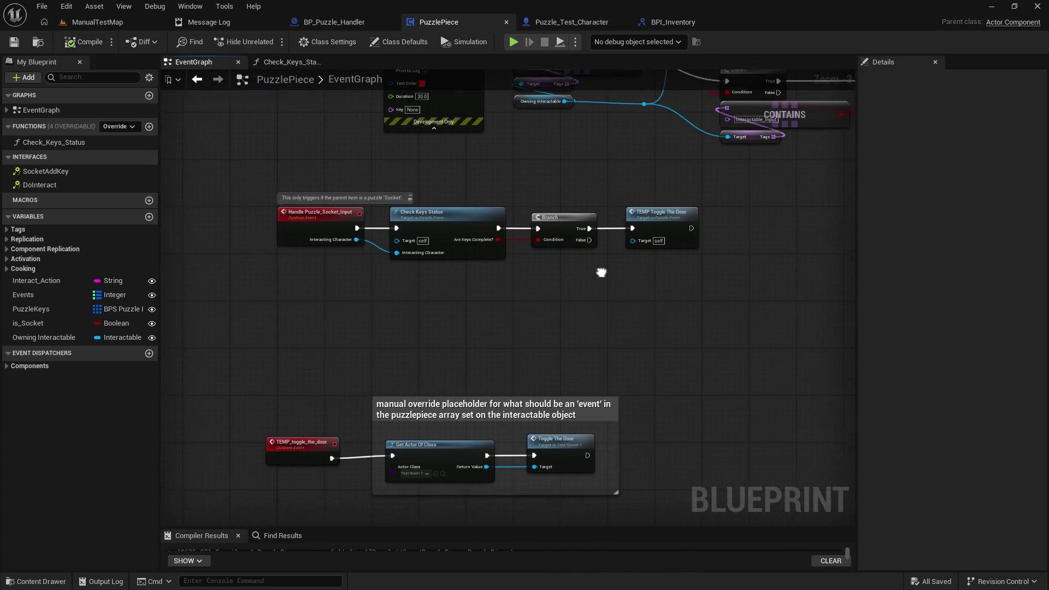
Step: Create a custom event through the 'add cust' search and name it Socket_Check_Complete
{"action": "right_click", "coordinate": [339, 315]}
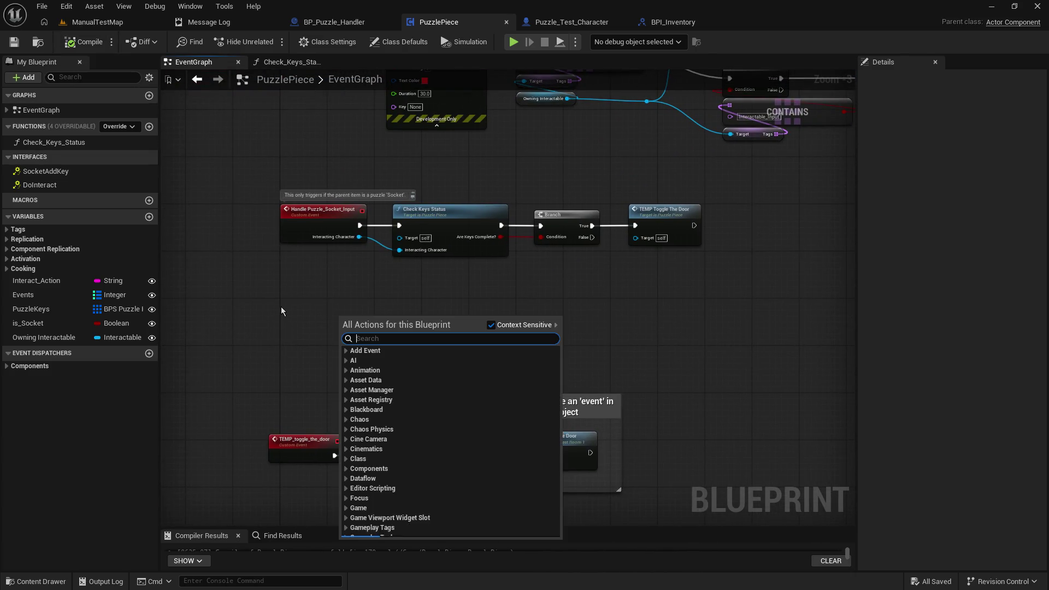
{"action": "left_click", "coordinate": [280, 306]}
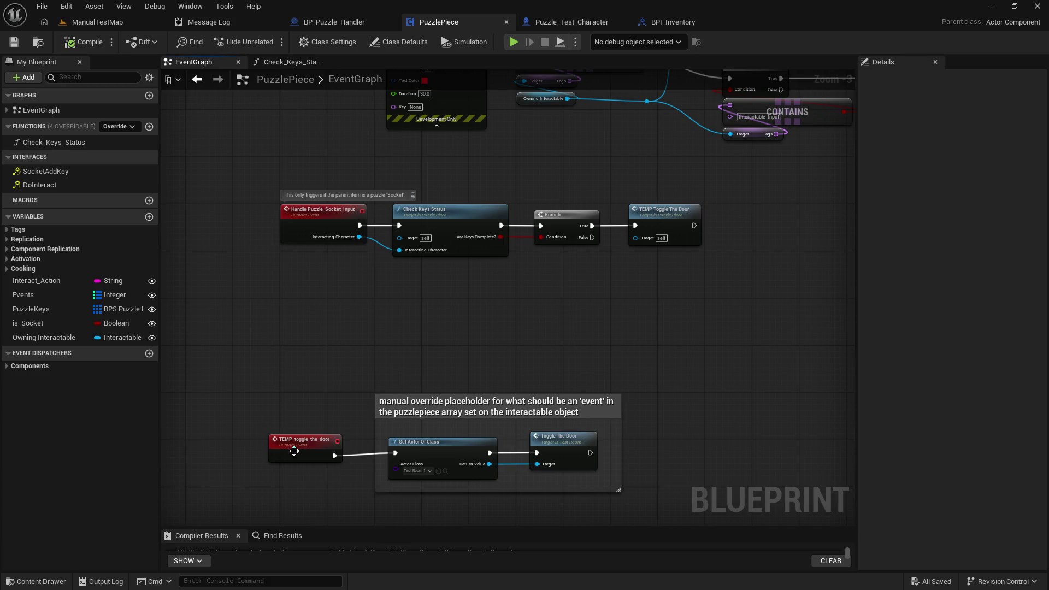
{"action": "right_click", "coordinate": [281, 326]}
{"action": "type", "text": "add c"}
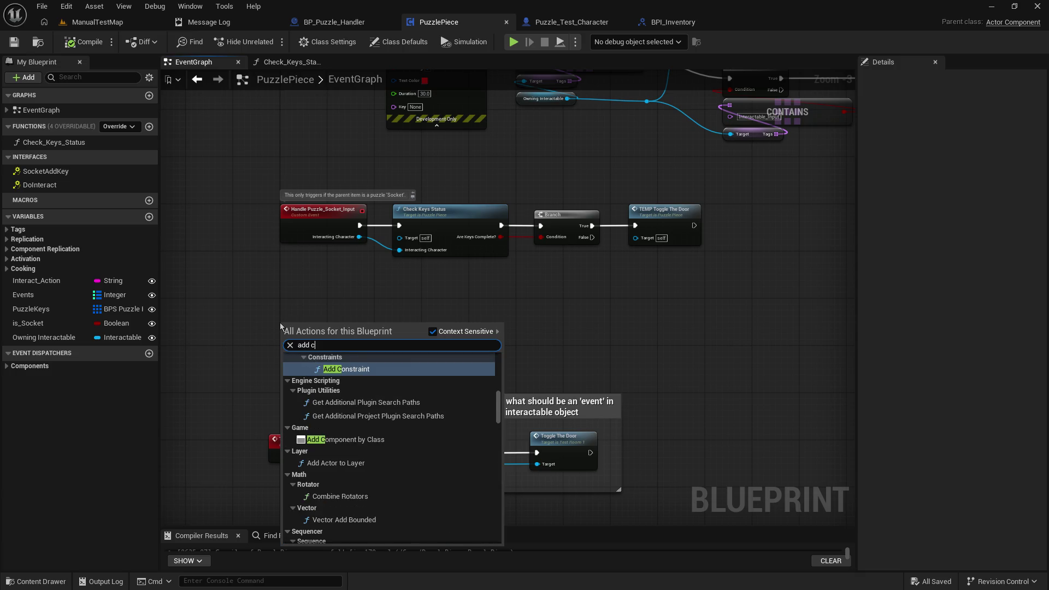
{"action": "type", "text": "ust"}
{"action": "key", "text": "Return"}
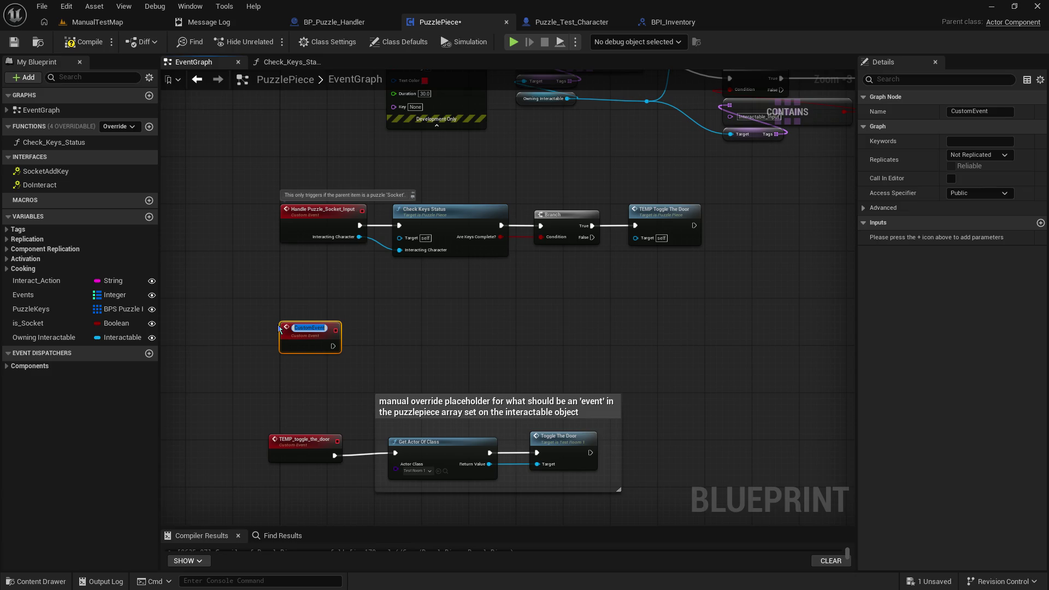
{"action": "type", "text": "Soc"}
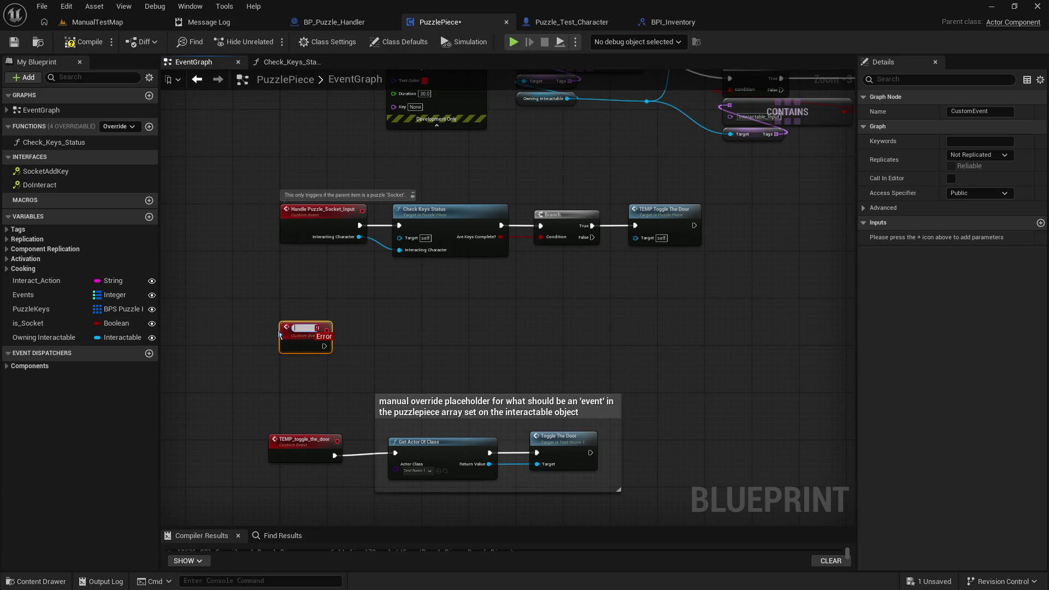
{"action": "type", "text": "Socket_"}
{"action": "type", "text": "Check_Complete"}
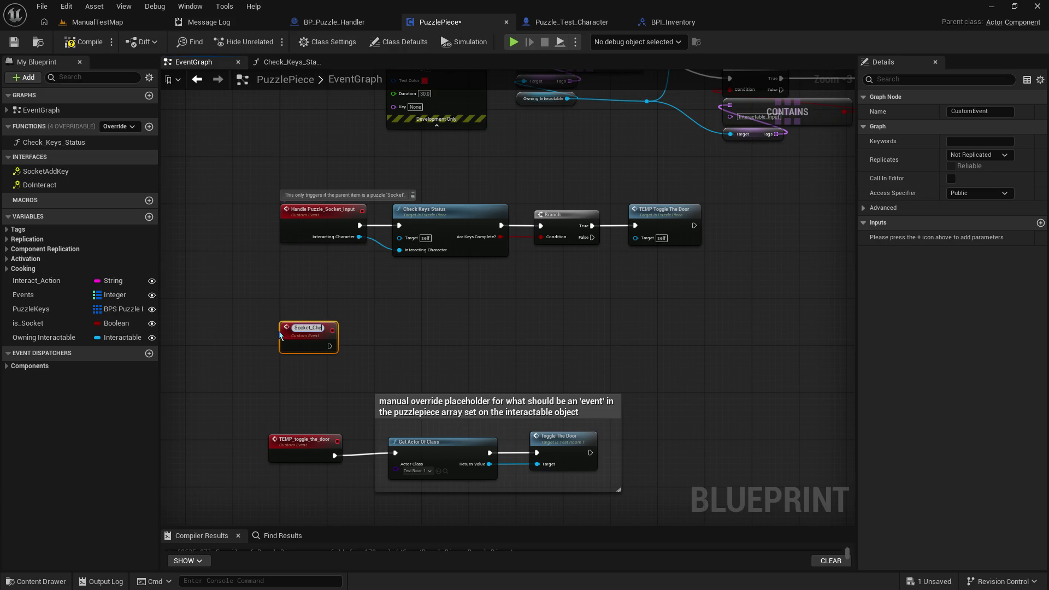
{"action": "key", "text": "Return"}
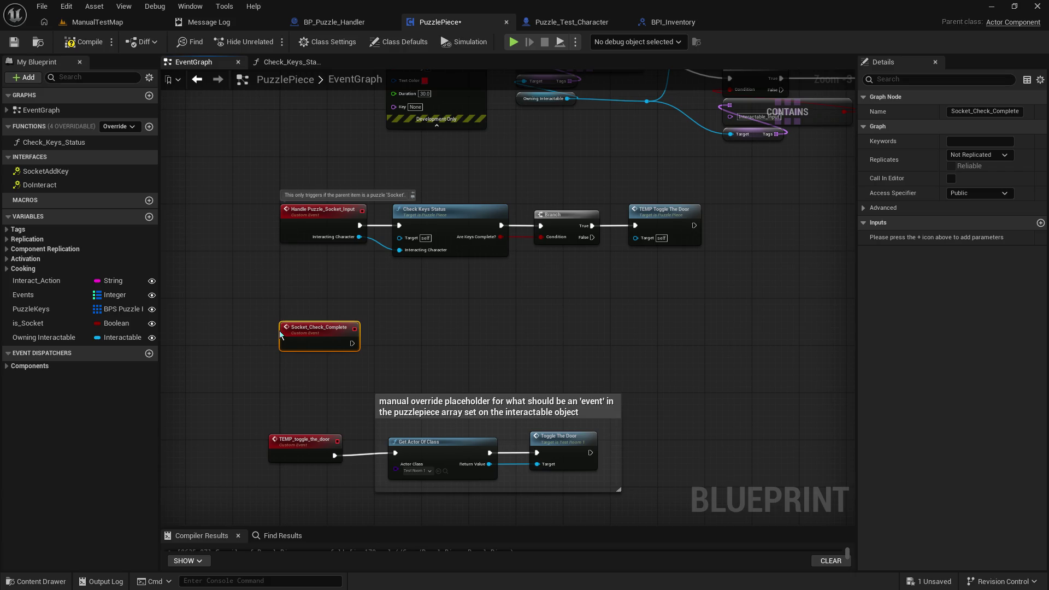
{"action": "left_click_drag", "start_coordinate": [549, 298], "coordinate": [587, 334]}
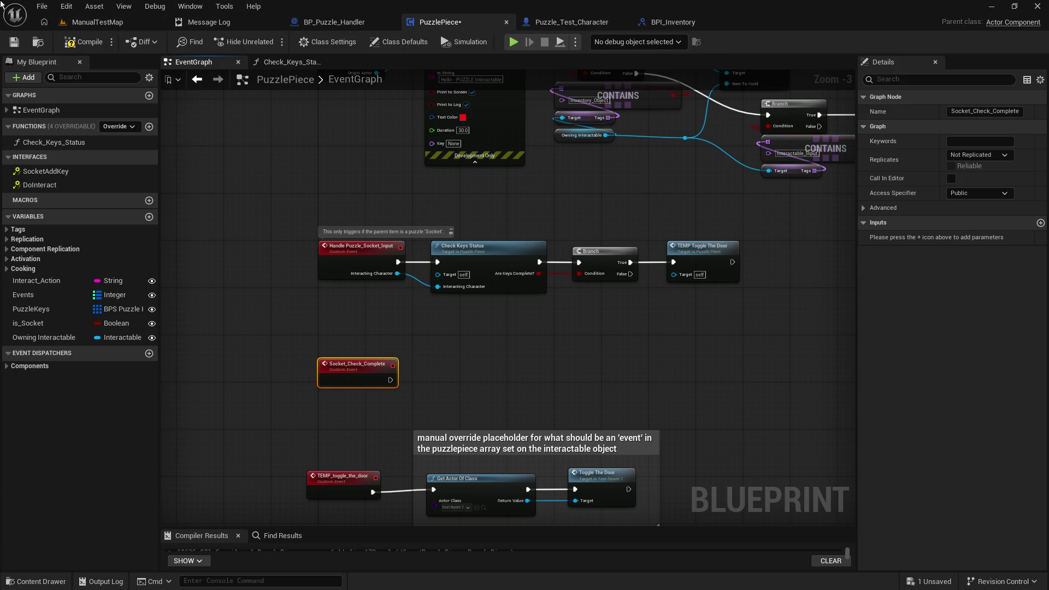
Step: Open Dragon_Orb_Socket from room_Objects and inspect its PuzzlePiece component settings
{"action": "left_click", "coordinate": [105, 25]}
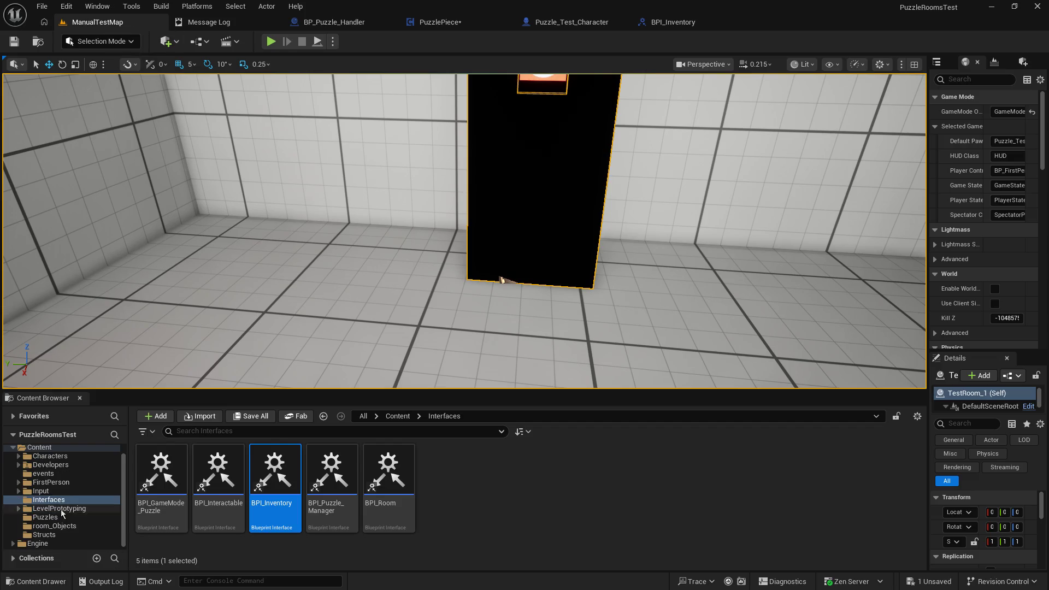
{"action": "left_click", "coordinate": [55, 525]}
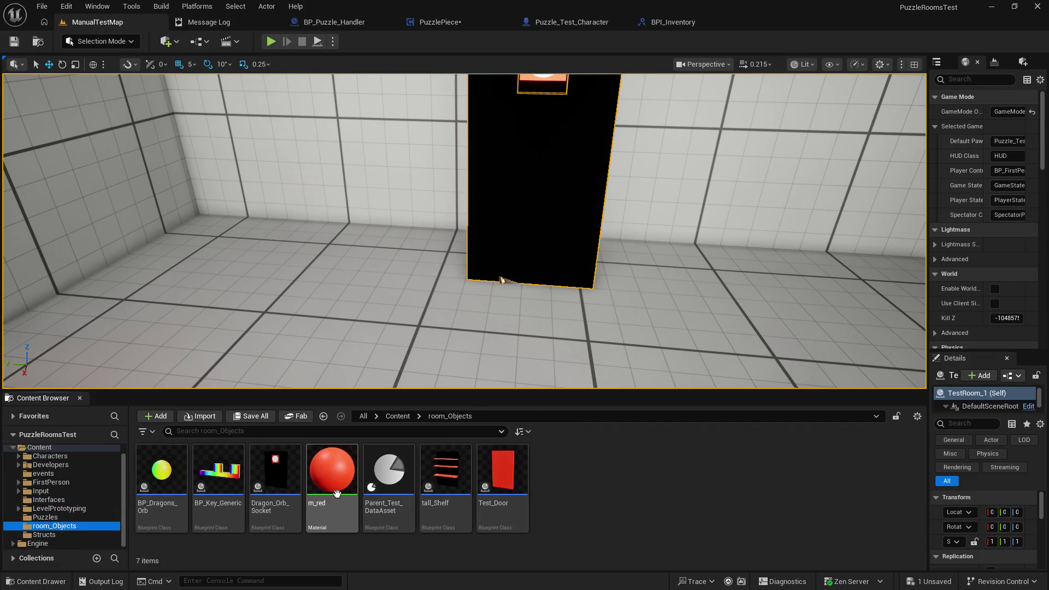
{"action": "left_click", "coordinate": [283, 468]}
{"action": "double_click", "coordinate": [283, 468]}
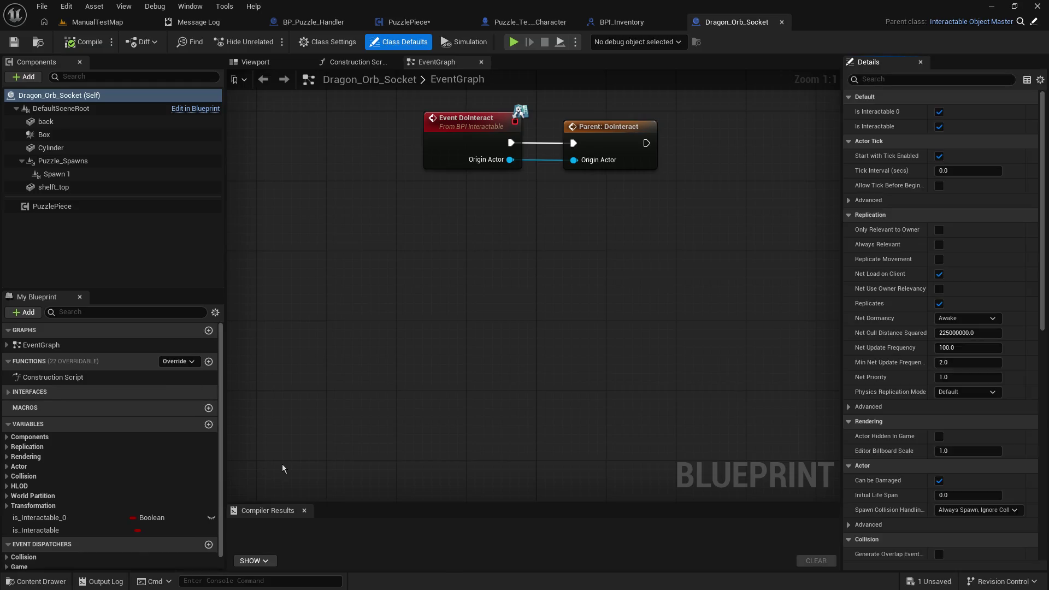
{"action": "left_click", "coordinate": [108, 207]}
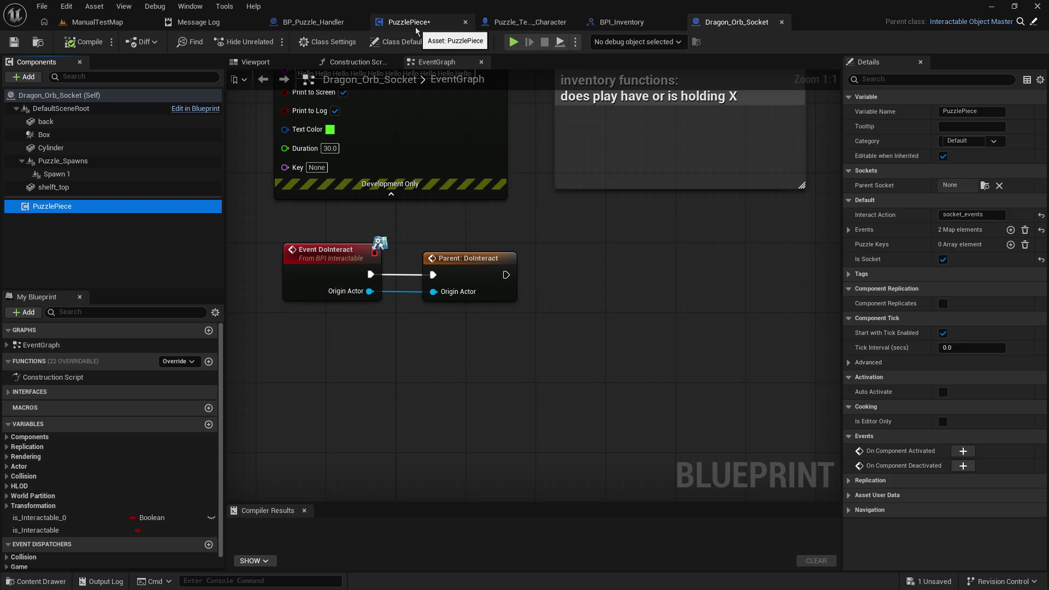
{"action": "left_click", "coordinate": [415, 28]}
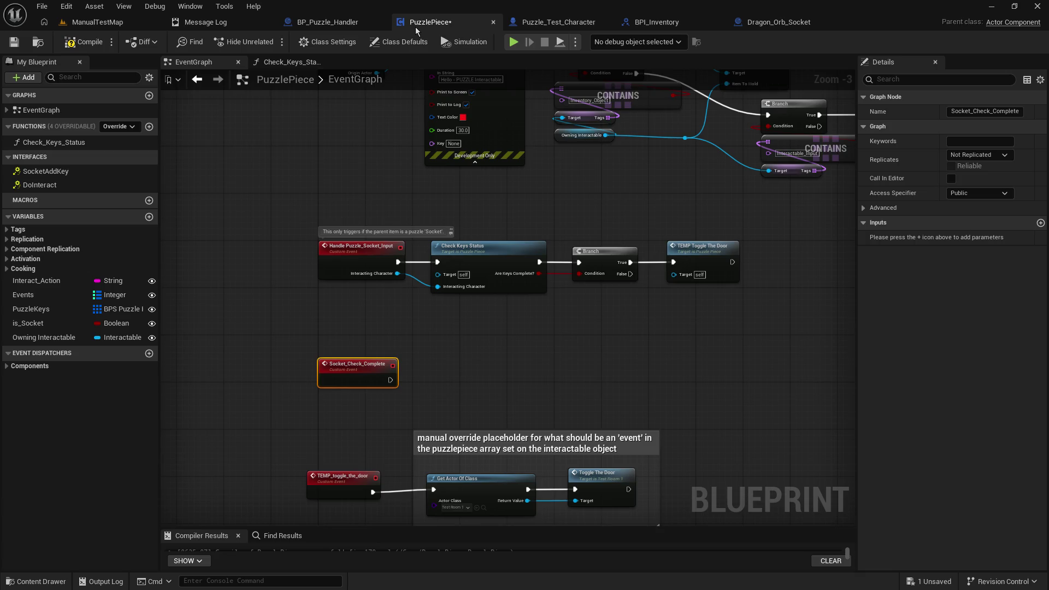
{"action": "mouse_move", "coordinate": [507, 335]}
{"action": "left_mouse_down"}
{"action": "mouse_move", "coordinate": [499, 445]}
{"action": "mouse_move", "coordinate": [515, 404]}
{"action": "left_mouse_up"}
{"action": "scroll", "coordinate": [460, 389], "scroll_direction": "up", "scroll_amount": 3}
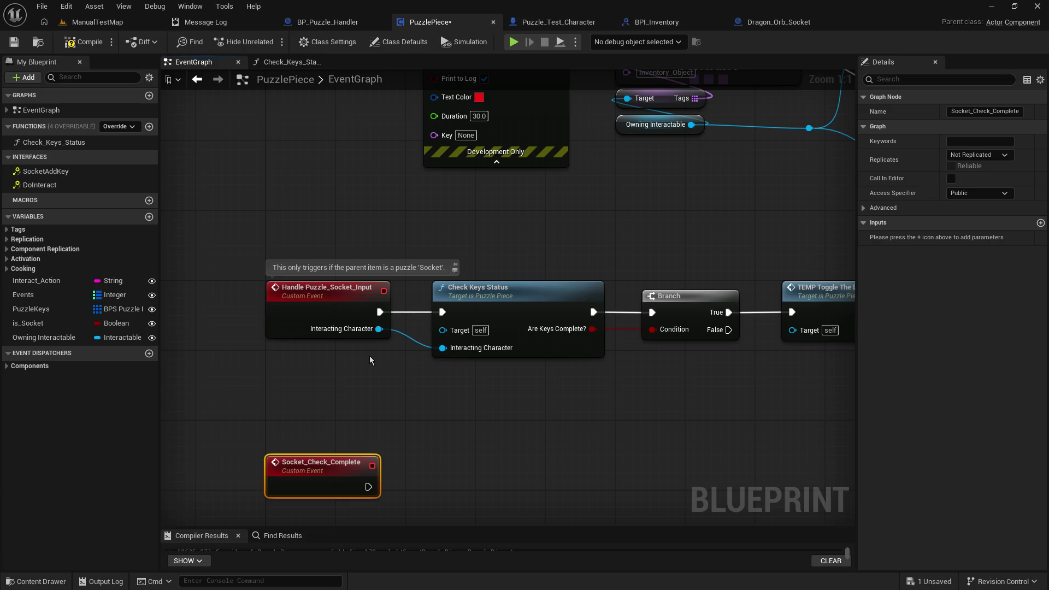
Step: In the puzzle stuff 2 sketch, box the Multiple Sockets area and the Multiple Keys box
{"action": "key", "text": "alt+Tab"}
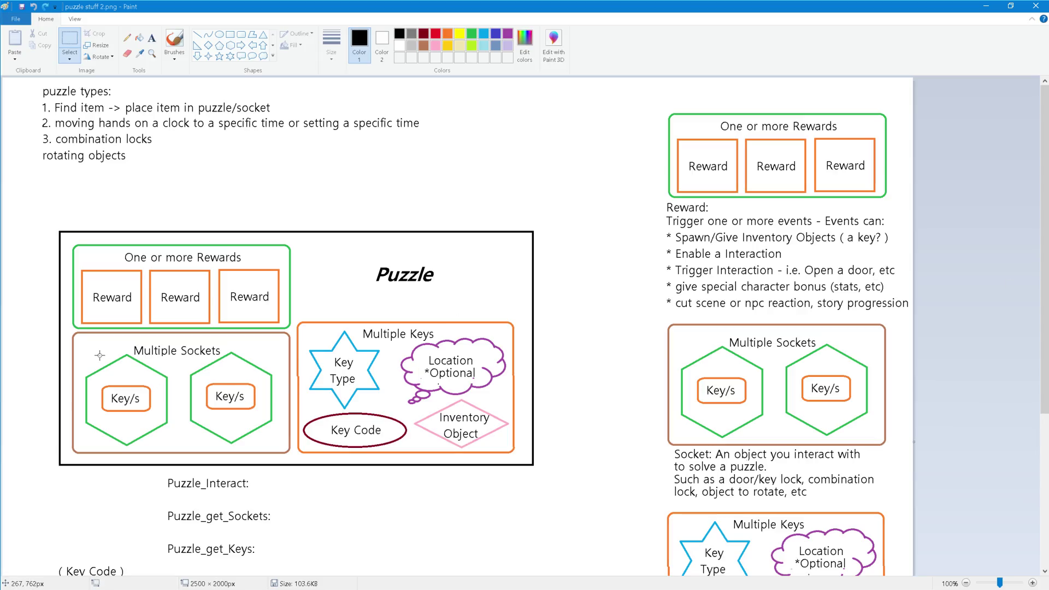
{"action": "left_click_drag", "start_coordinate": [73, 258], "coordinate": [86, 260]}
{"action": "left_click", "coordinate": [46, 233]}
{"action": "left_click_drag", "start_coordinate": [74, 339], "coordinate": [179, 465]}
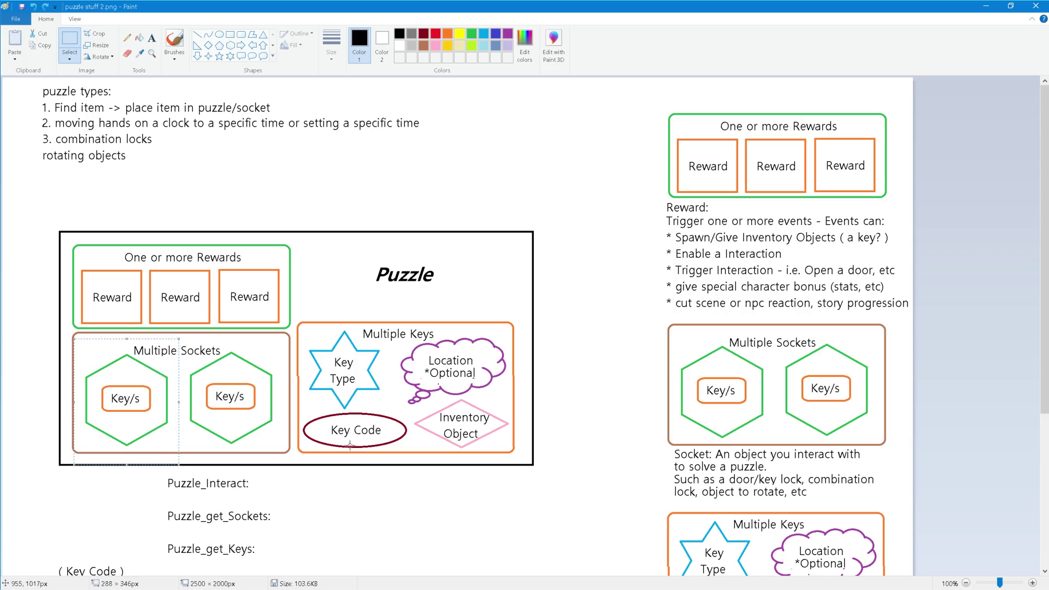
{"action": "left_click", "coordinate": [296, 327]}
{"action": "mouse_move", "coordinate": [298, 322]}
{"action": "left_mouse_down"}
{"action": "mouse_move", "coordinate": [393, 402]}
{"action": "mouse_move", "coordinate": [517, 452]}
{"action": "left_mouse_up"}
{"action": "left_click", "coordinate": [166, 399]}
{"action": "mouse_move", "coordinate": [298, 319]}
{"action": "left_mouse_down"}
{"action": "mouse_move", "coordinate": [421, 329]}
{"action": "mouse_move", "coordinate": [517, 460]}
{"action": "left_mouse_up"}
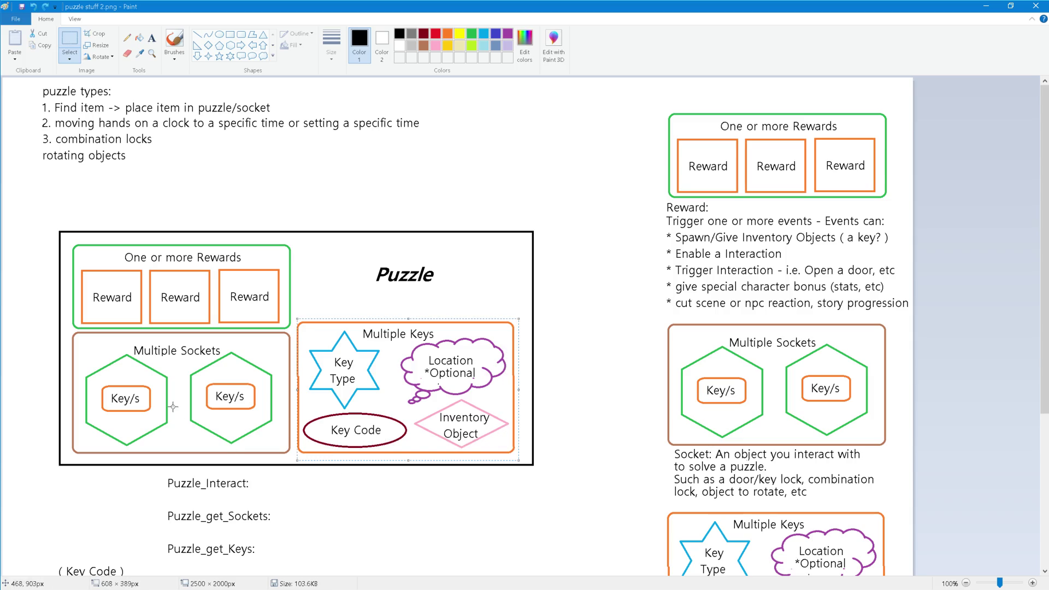
{"action": "left_click", "coordinate": [148, 353]}
Step: Box the left socket hexagon, scroll through the notes, then return to Unreal
{"action": "mouse_move", "coordinate": [82, 348]}
{"action": "left_mouse_down"}
{"action": "mouse_move", "coordinate": [92, 377]}
{"action": "mouse_move", "coordinate": [167, 434]}
{"action": "mouse_move", "coordinate": [172, 451]}
{"action": "left_mouse_up"}
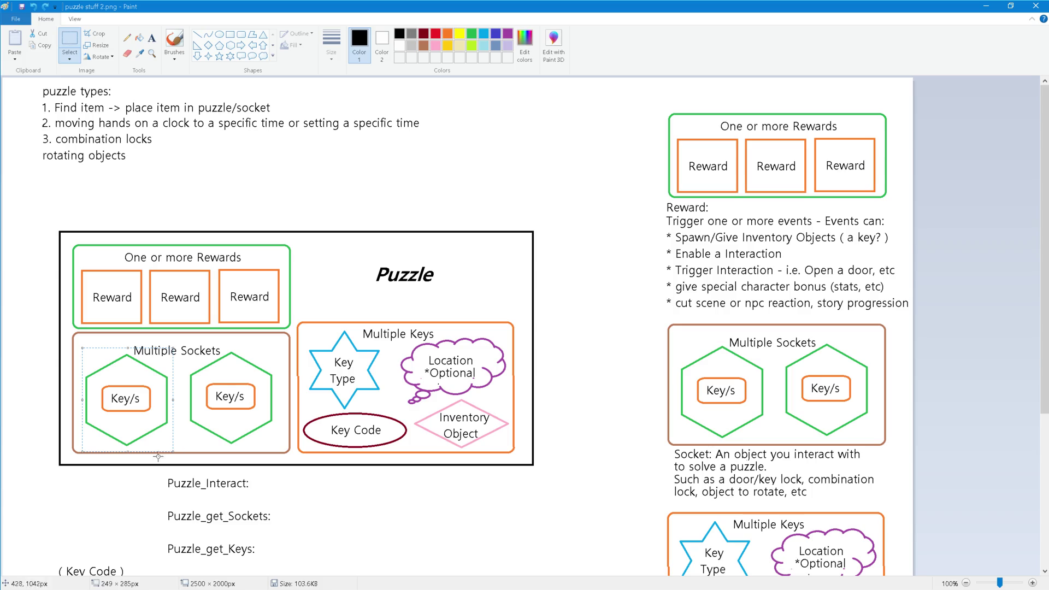
{"action": "left_click", "coordinate": [21, 386]}
{"action": "mouse_move", "coordinate": [73, 349]}
{"action": "left_mouse_down"}
{"action": "mouse_move", "coordinate": [120, 377]}
{"action": "mouse_move", "coordinate": [162, 451]}
{"action": "mouse_move", "coordinate": [177, 448]}
{"action": "left_mouse_up"}
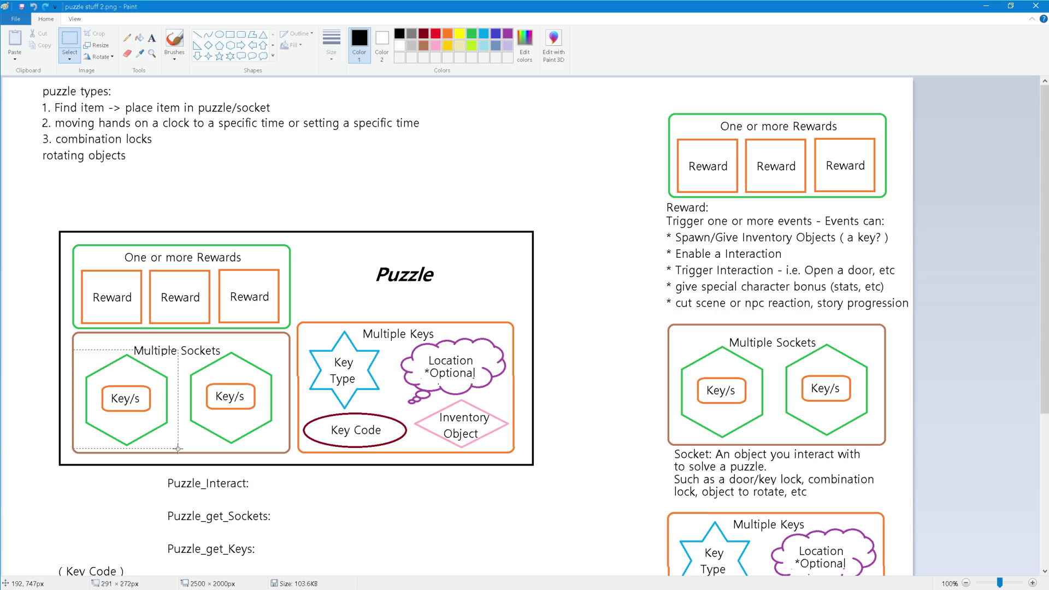
{"action": "left_click", "coordinate": [123, 489]}
{"action": "scroll", "coordinate": [582, 418], "scroll_direction": "down", "scroll_amount": 5}
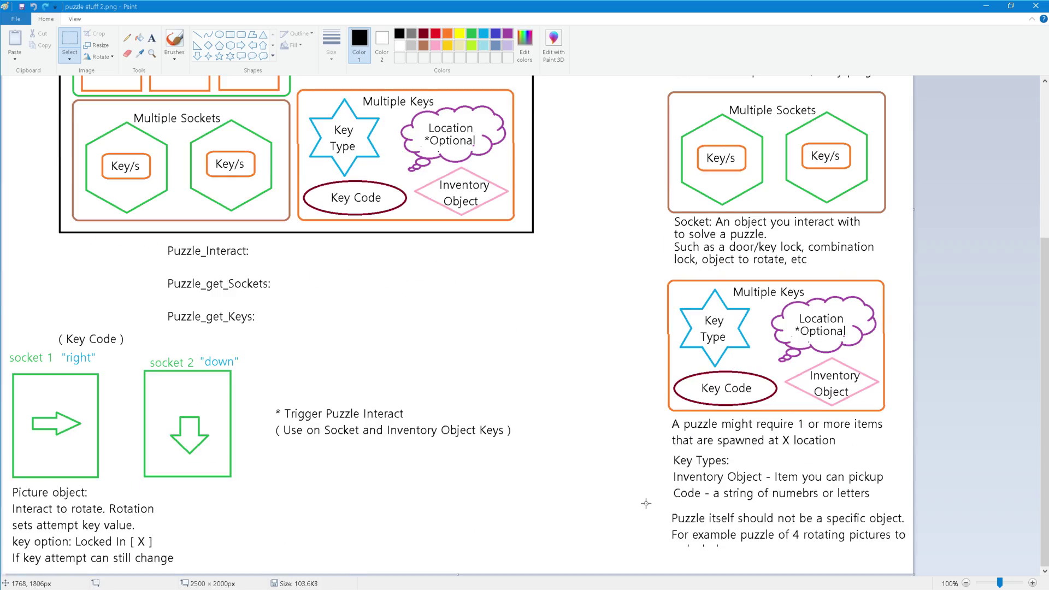
{"action": "scroll", "coordinate": [580, 480], "scroll_direction": "up", "scroll_amount": 5}
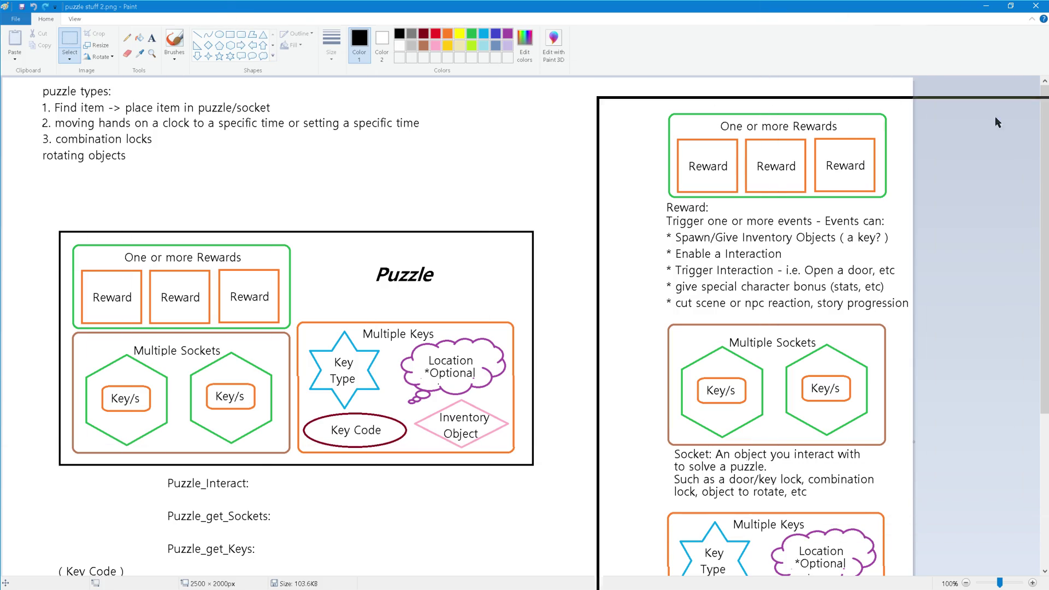
{"action": "key", "text": "alt+Tab"}
Step: Pan to the Branch and Contains nodes and select the CONTAINS node's Interactable_Input field
{"action": "mouse_move", "coordinate": [572, 169]}
{"action": "left_mouse_down"}
{"action": "mouse_move", "coordinate": [468, 295]}
{"action": "mouse_move", "coordinate": [225, 363]}
{"action": "left_mouse_up"}
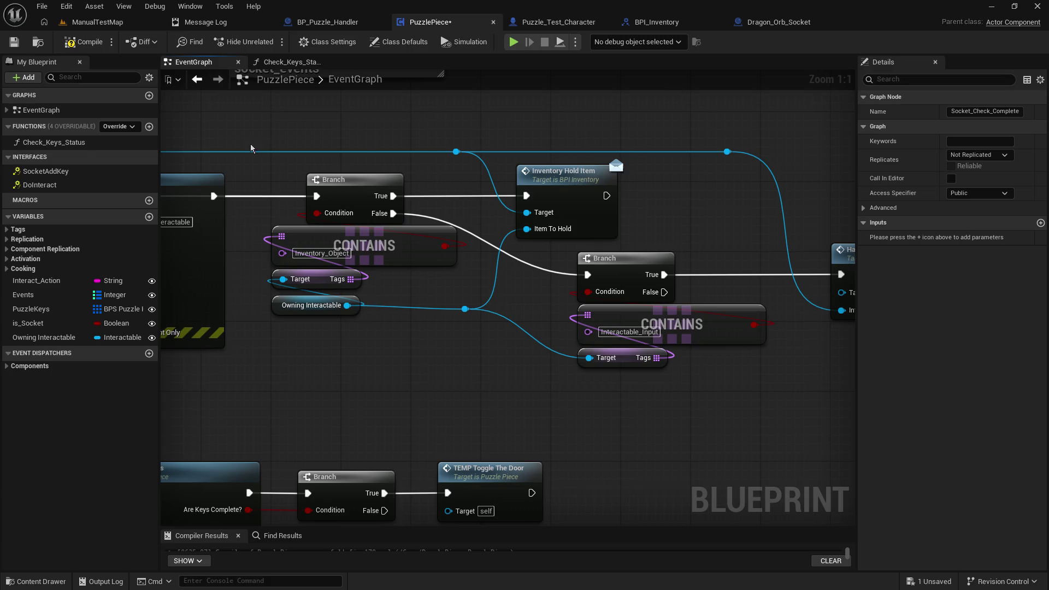
{"action": "left_click", "coordinate": [578, 416]}
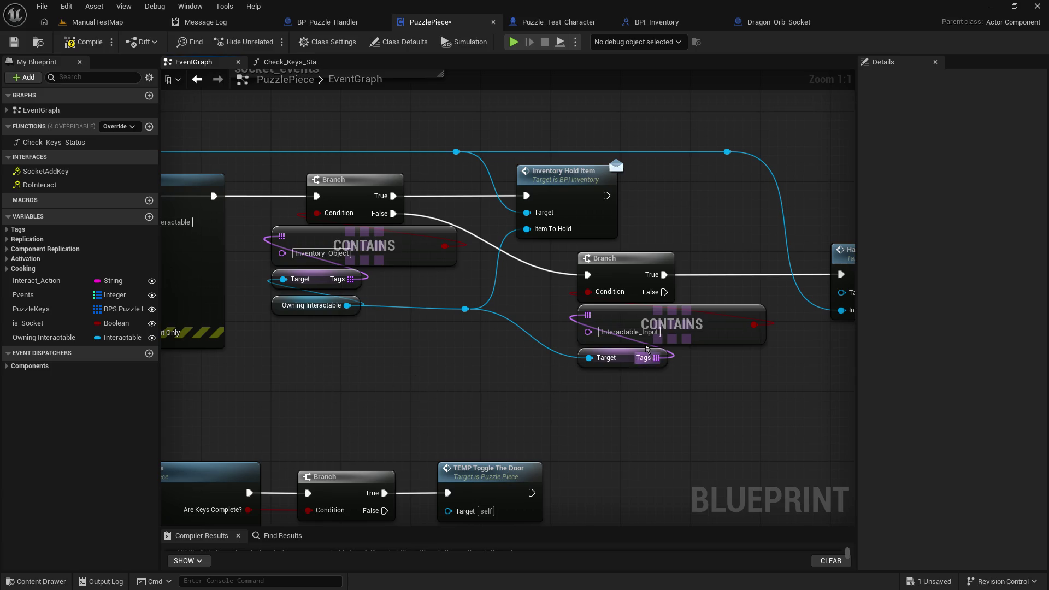
{"action": "left_click", "coordinate": [637, 332]}
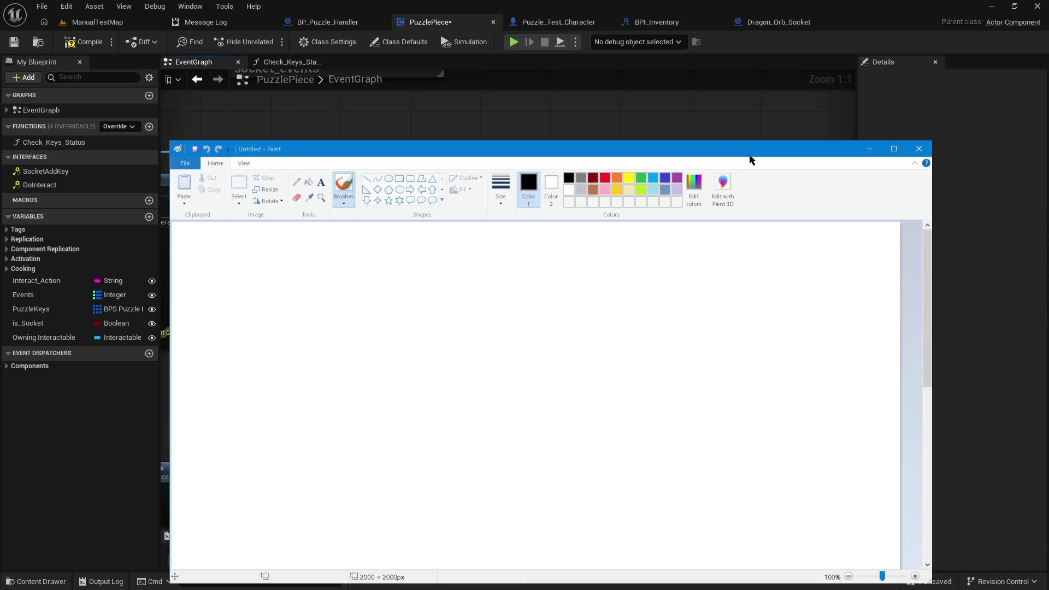
Step: Maximize Paint and place a bold 'Puzzle' text heading near the canvas top-left
{"action": "double_click", "coordinate": [749, 156]}
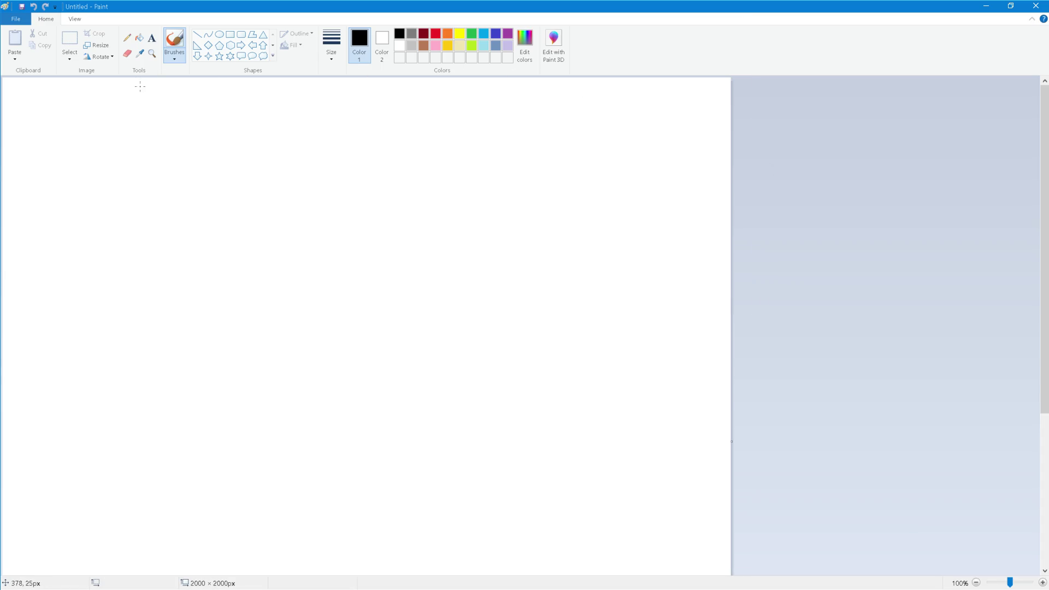
{"action": "left_click", "coordinate": [230, 34]}
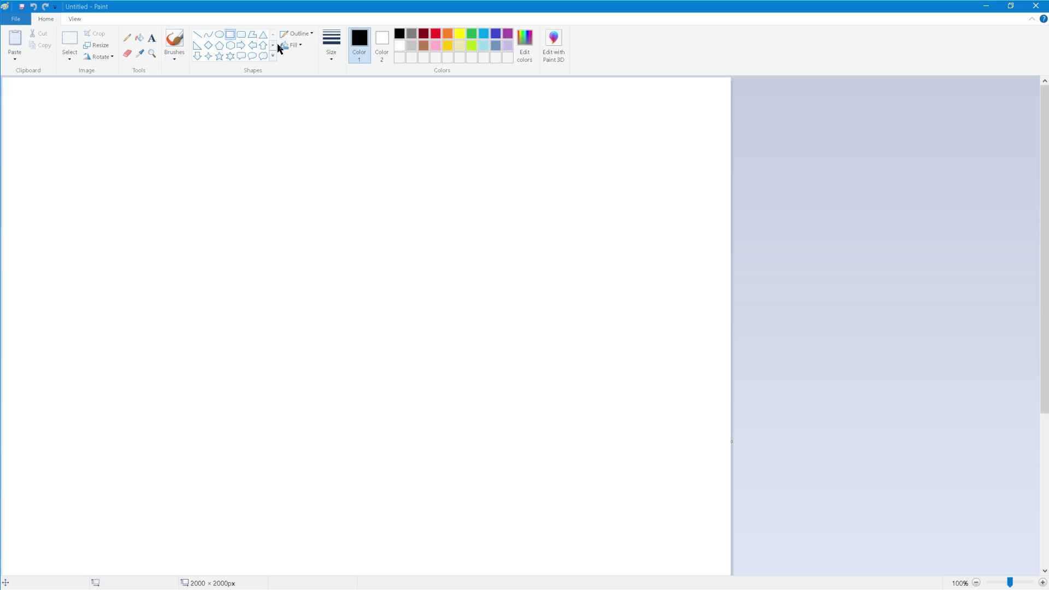
{"action": "left_click", "coordinate": [151, 37]}
{"action": "left_click_drag", "start_coordinate": [136, 109], "coordinate": [298, 127]}
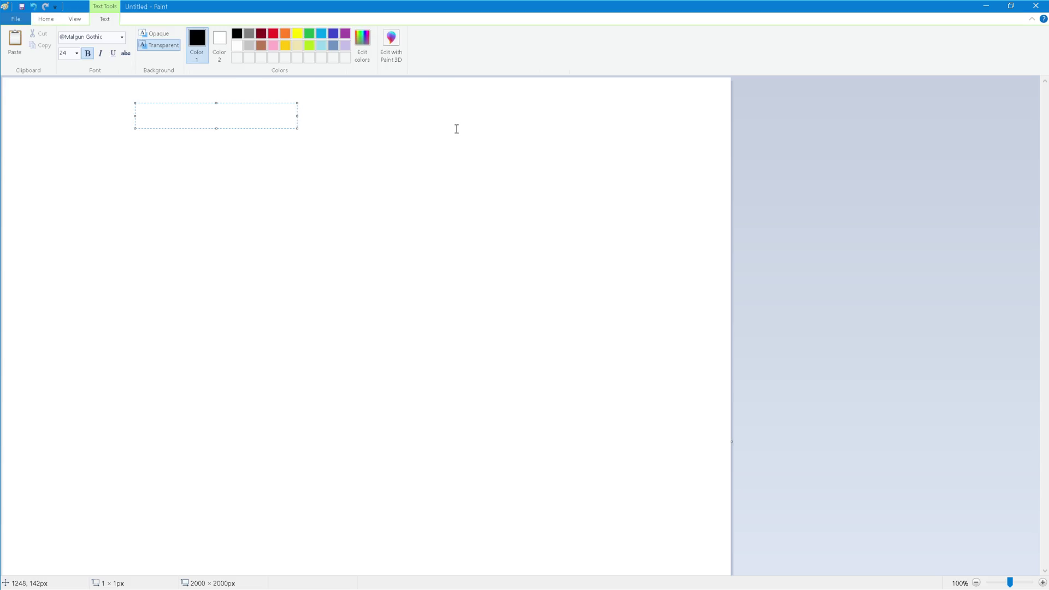
{"action": "type", "text": "Puzzle"}
{"action": "key", "text": "BackSpace"}
{"action": "key", "text": "Return"}
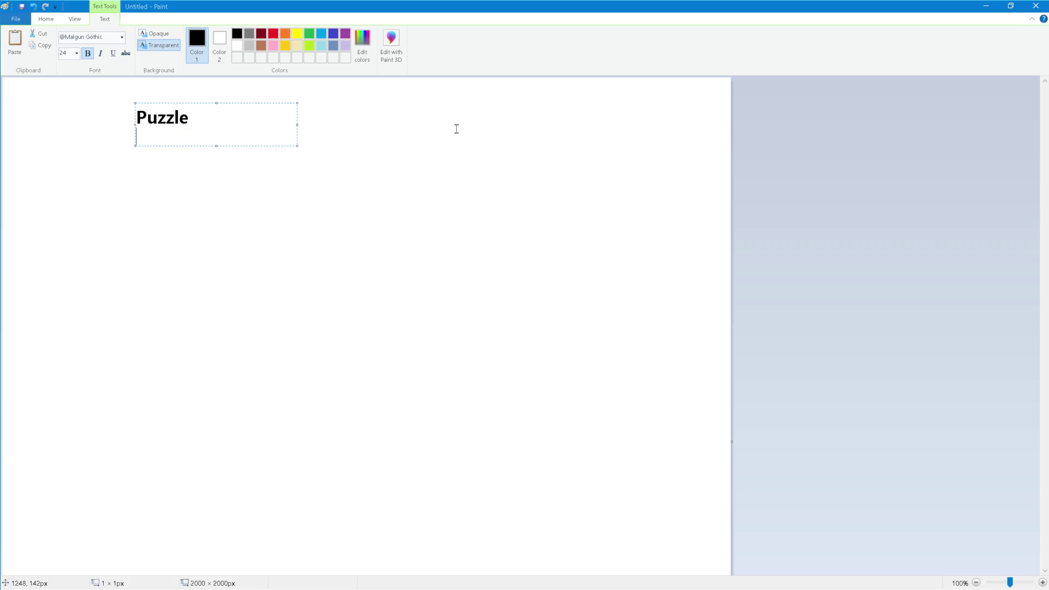
{"action": "left_click", "coordinate": [452, 141]}
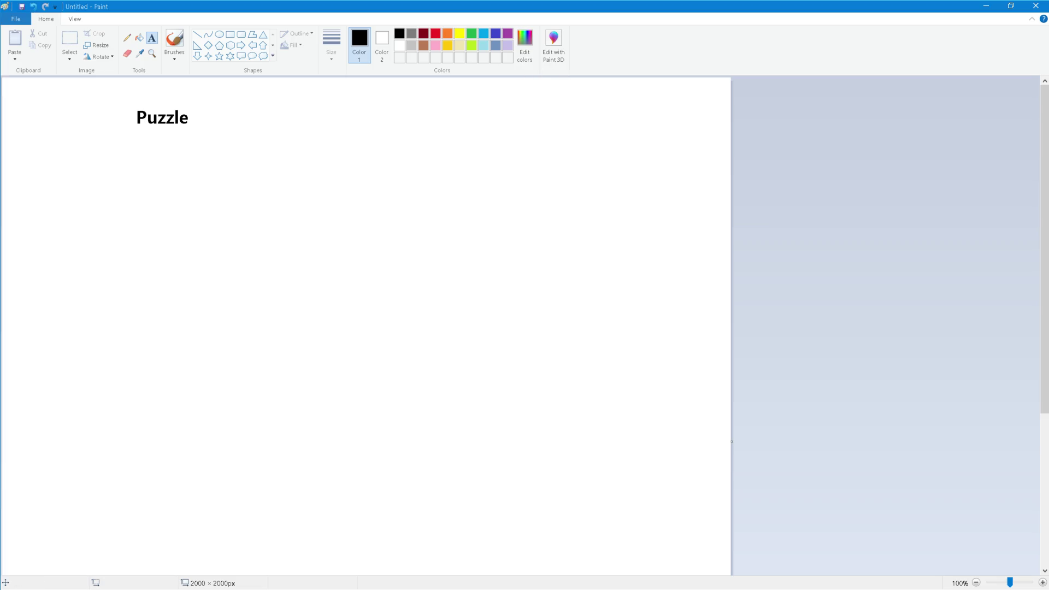
{"action": "key", "text": "alt+Tab"}
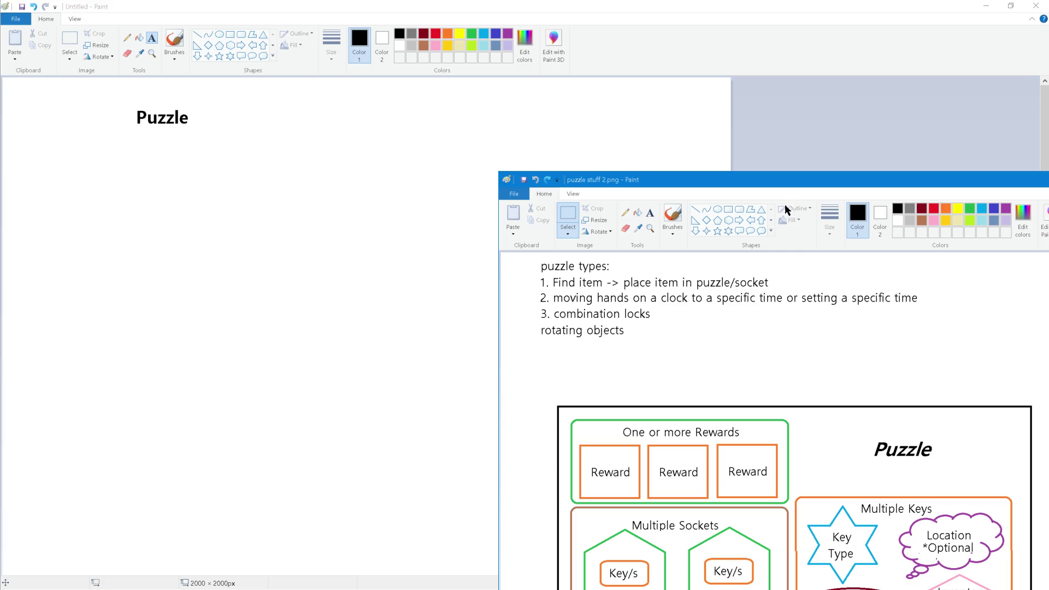
Step: Select and copy the whole Puzzle diagram in puzzle stuff 2.png
{"action": "left_click_drag", "start_coordinate": [740, 180], "coordinate": [521, 69]}
{"action": "scroll", "coordinate": [537, 245], "scroll_direction": "down", "scroll_amount": 3}
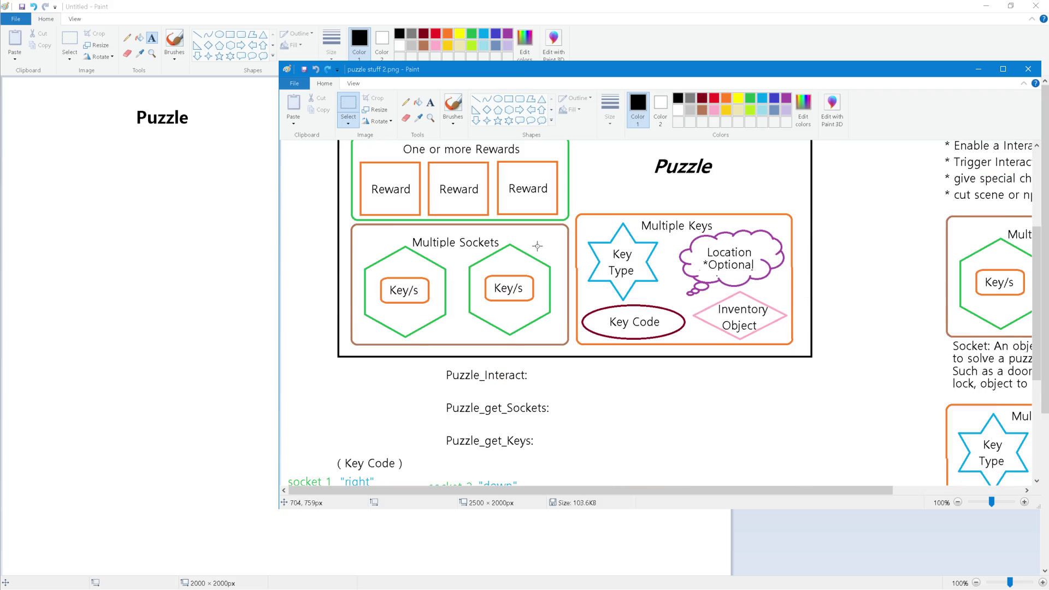
{"action": "scroll", "coordinate": [537, 246], "scroll_direction": "down", "scroll_amount": 2}
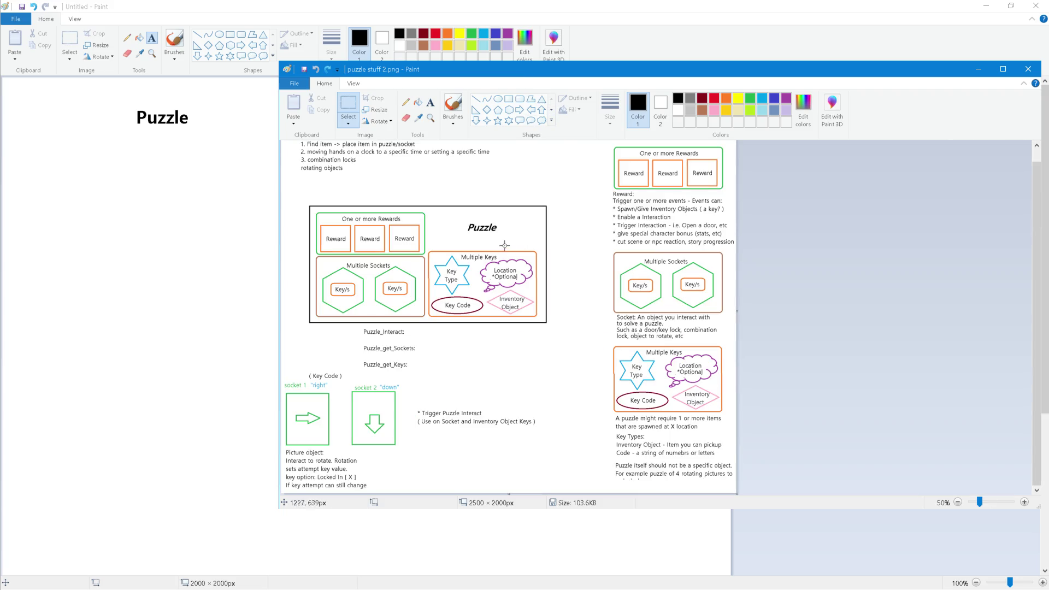
{"action": "left_click", "coordinate": [354, 108]}
{"action": "left_click_drag", "start_coordinate": [305, 203], "coordinate": [548, 328]}
{"action": "left_click", "coordinate": [323, 109]}
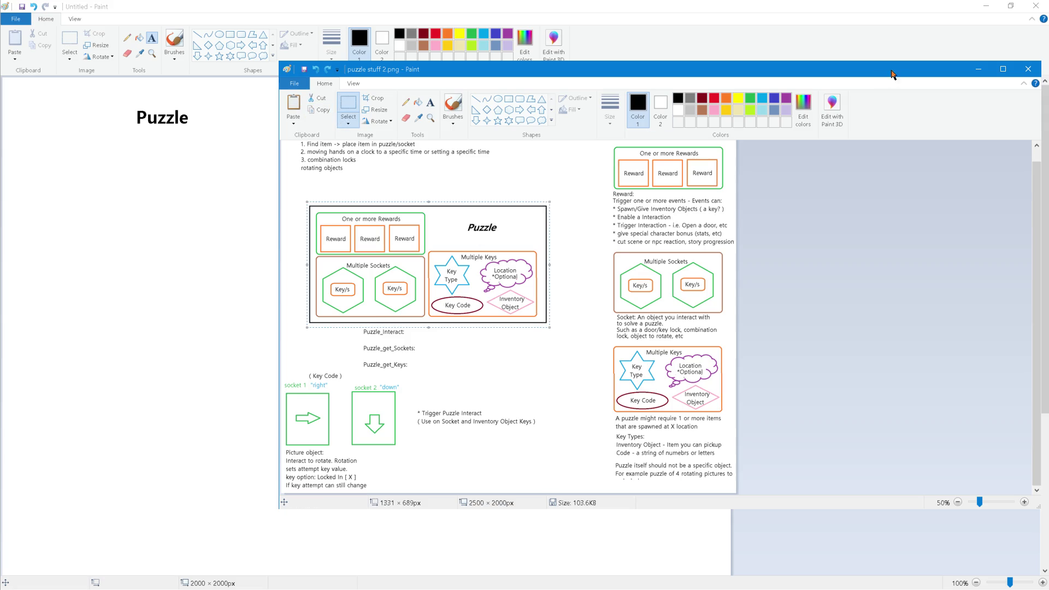
Step: Paste the diagram at the Untitled canvas top-left and start a text box below it
{"action": "left_click", "coordinate": [978, 69]}
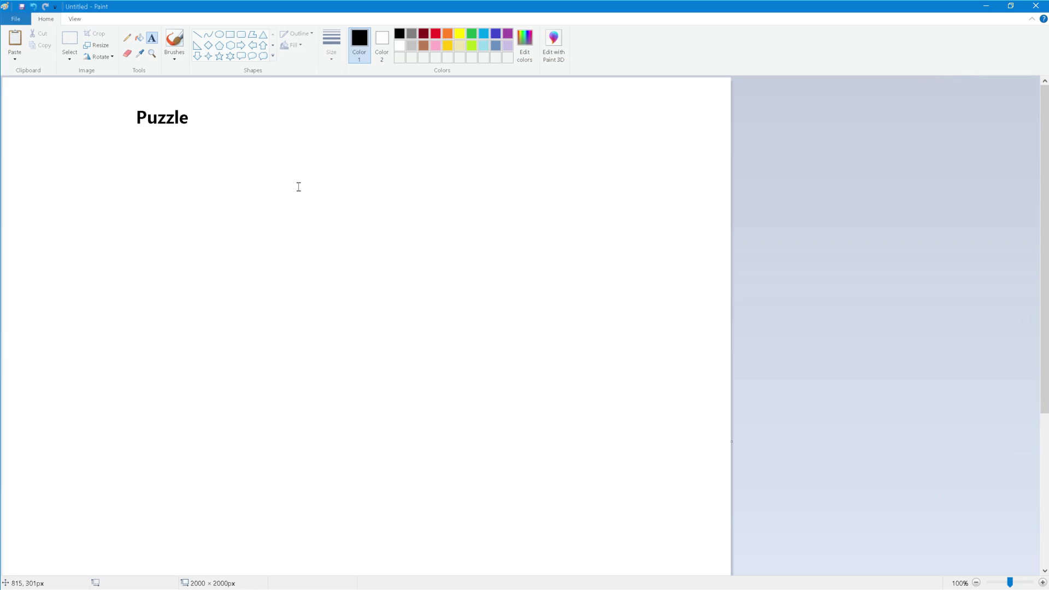
{"action": "key", "text": "ctrl+v"}
{"action": "left_click", "coordinate": [271, 329]}
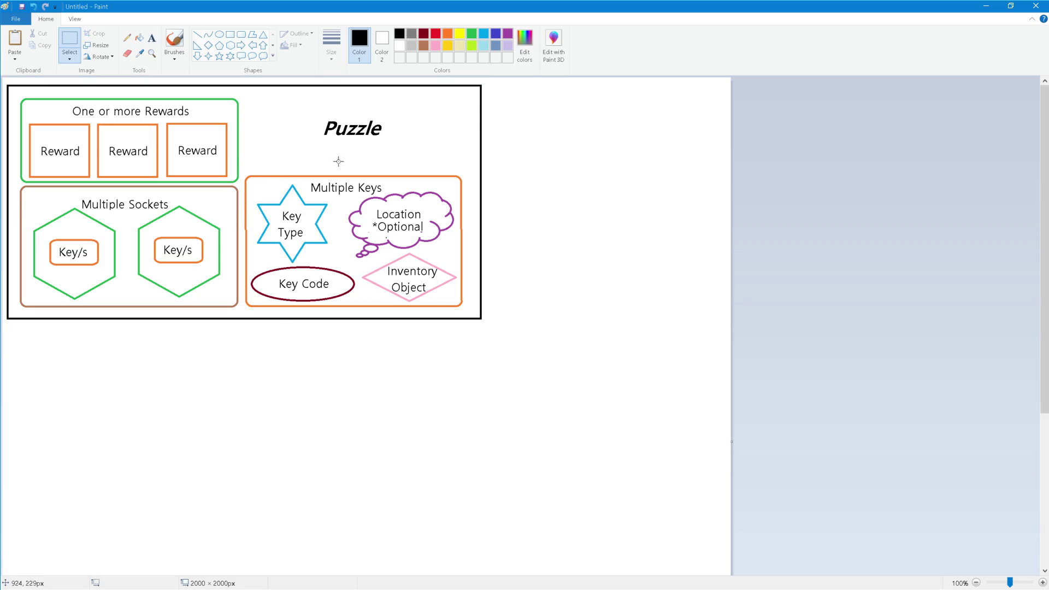
{"action": "scroll", "coordinate": [316, 384], "scroll_direction": "down", "scroll_amount": 5}
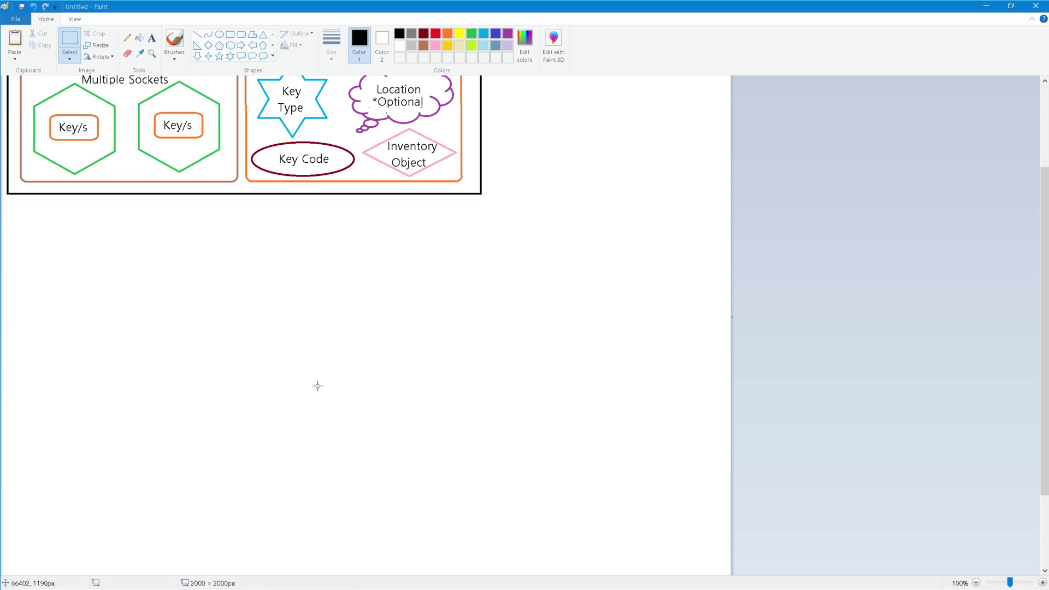
{"action": "scroll", "coordinate": [316, 382], "scroll_direction": "up", "scroll_amount": 5}
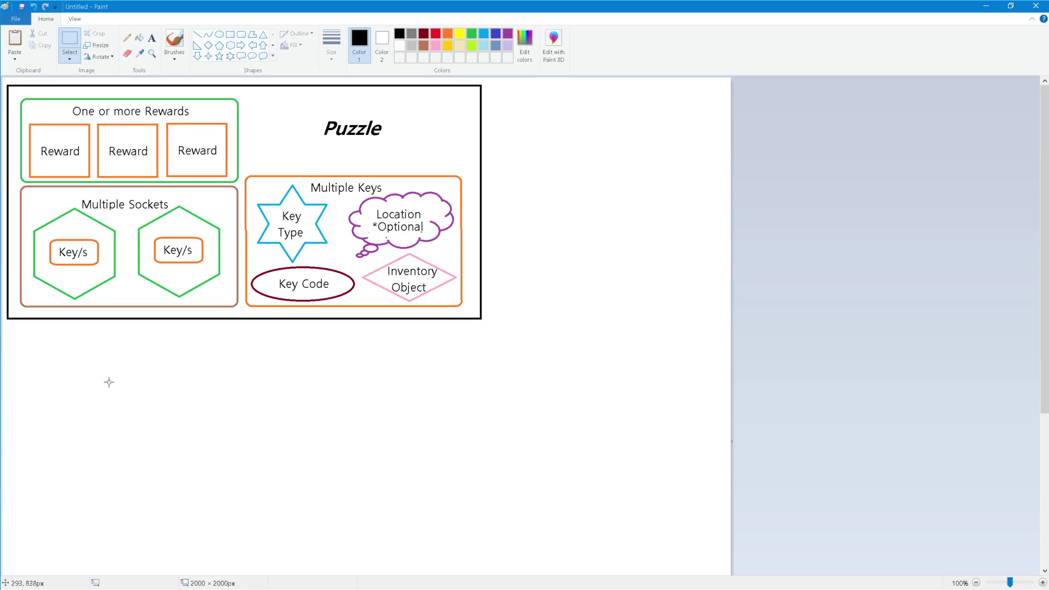
{"action": "left_click", "coordinate": [152, 38]}
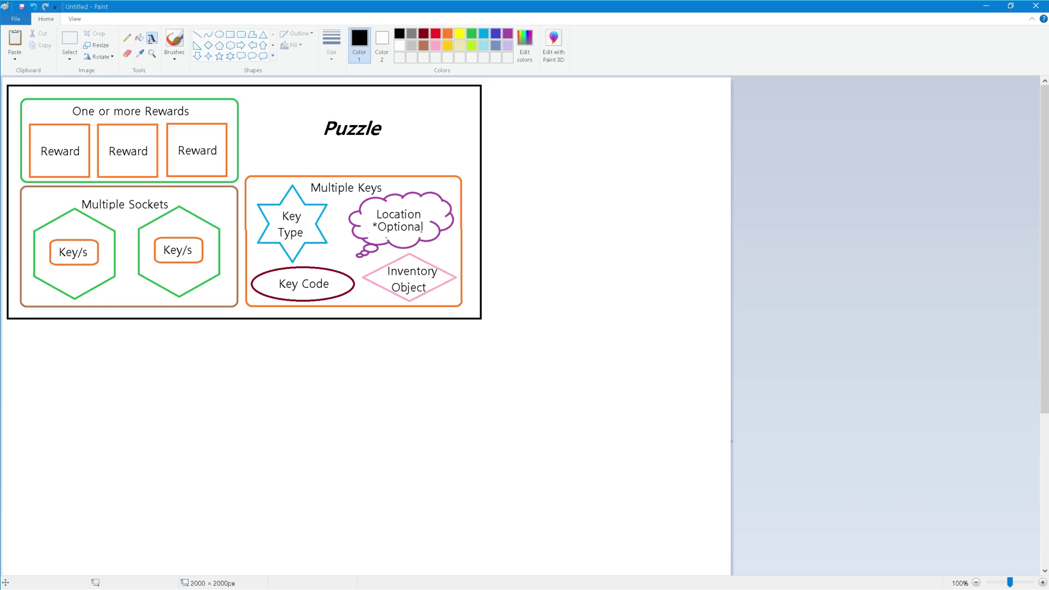
{"action": "left_click", "coordinate": [48, 361]}
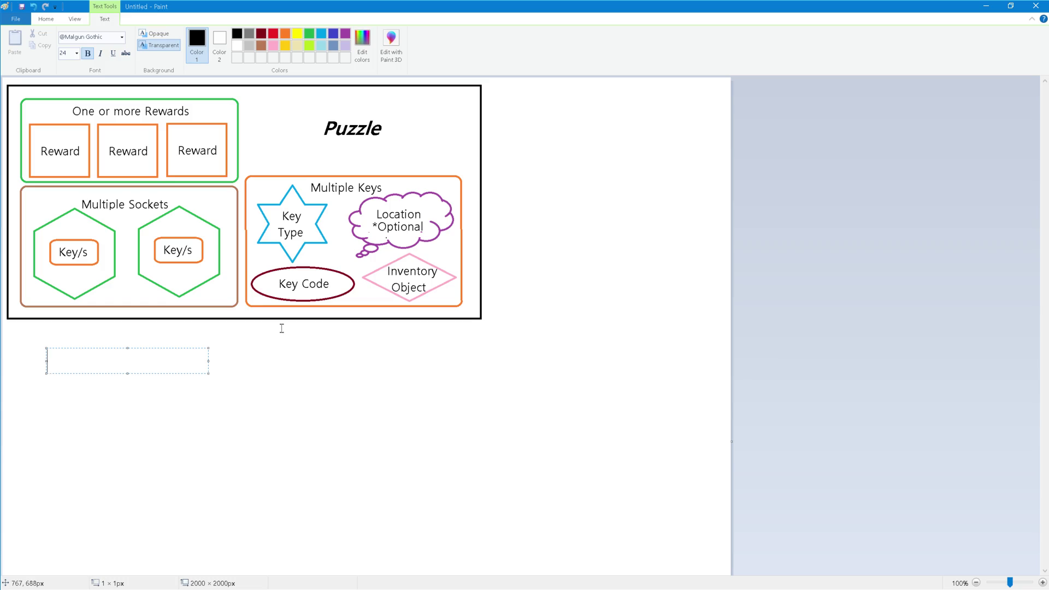
Step: Set the note text to non-bold, non-italic, 14-point font
{"action": "type", "text": "O"}
{"action": "key", "text": "BackSpace"}
{"action": "left_click", "coordinate": [88, 54]}
{"action": "left_click", "coordinate": [100, 53]}
{"action": "left_click", "coordinate": [77, 53]}
{"action": "left_click", "coordinate": [100, 53]}
{"action": "left_click", "coordinate": [76, 53]}
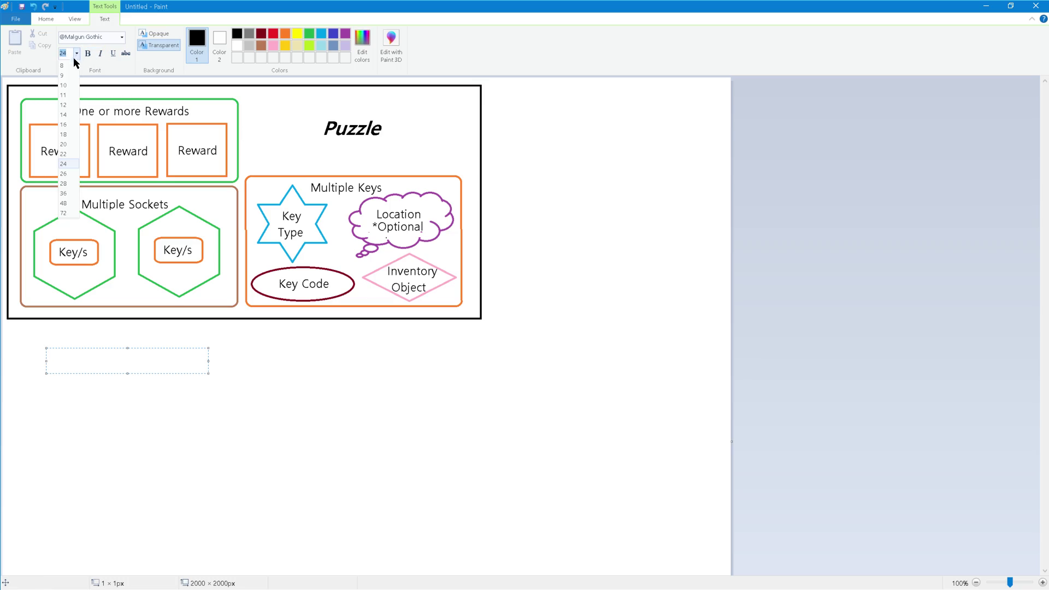
{"action": "left_click", "coordinate": [64, 115]}
Step: Type '1. OnInteract (for a socket)' and enlarge the text box for more notes
{"action": "type", "text": "1"}
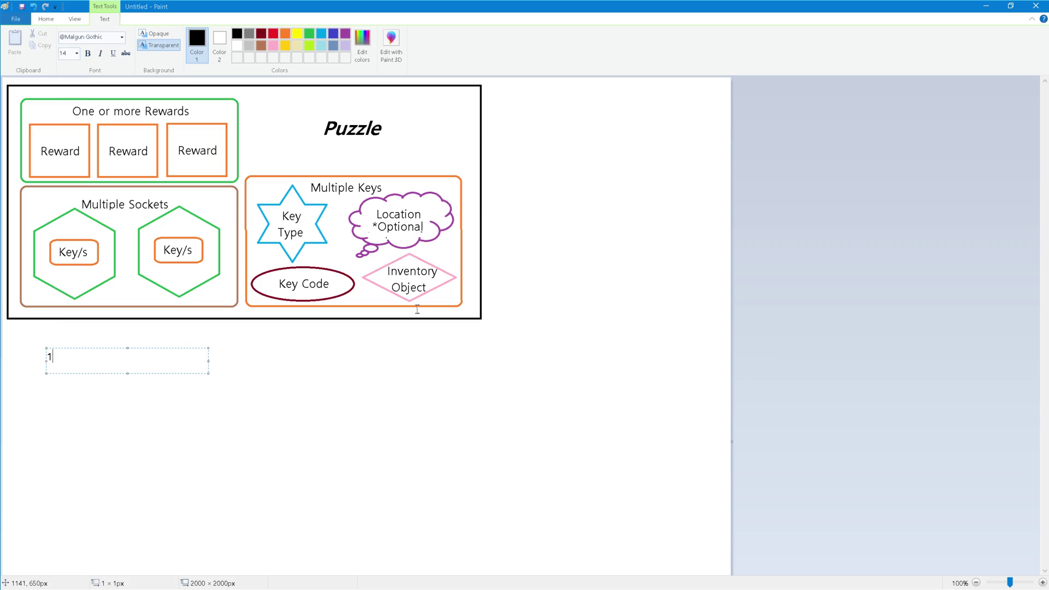
{"action": "key", "text": "BackSpace"}
{"action": "type", "text": "On"}
{"action": "type", "text": "Gra"}
{"action": "key", "text": "BackSpace"}
{"action": "key", "text": "BackSpace"}
{"action": "key", "text": "BackSpace"}
{"action": "type", "text": "Interact (for a sock"}
{"action": "type", "text": "et) -"}
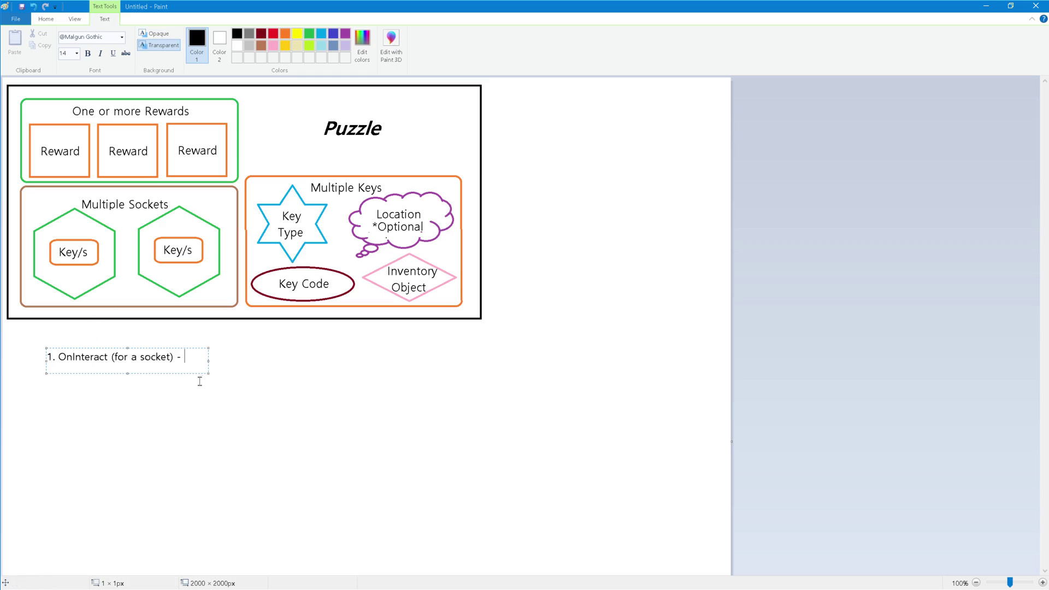
{"action": "mouse_move", "coordinate": [208, 374]}
{"action": "left_mouse_down"}
{"action": "mouse_move", "coordinate": [328, 374]}
{"action": "mouse_move", "coordinate": [387, 509]}
{"action": "left_mouse_up"}
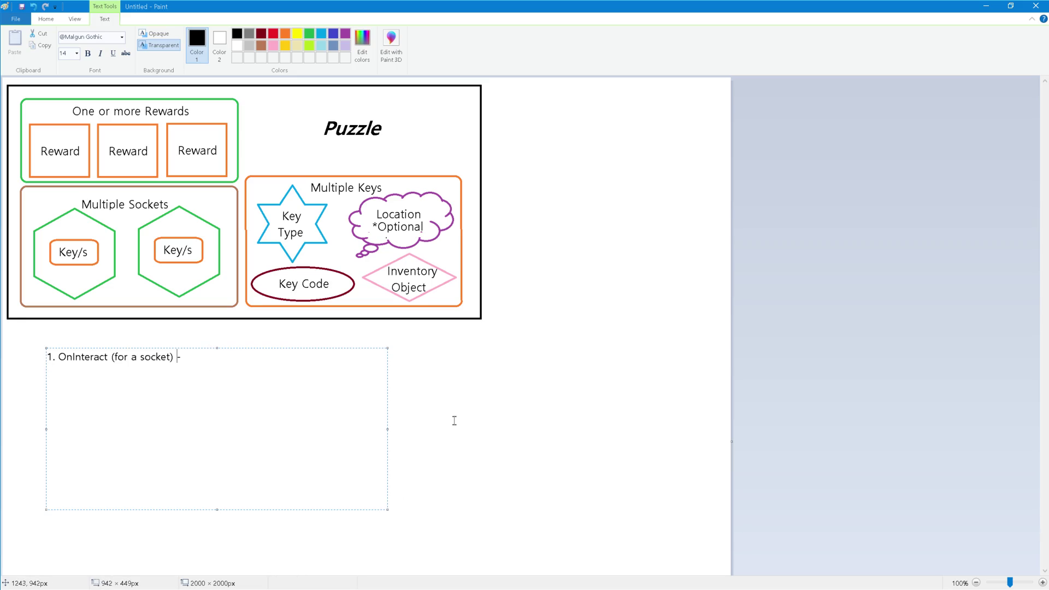
Step: Finish with 'triggers', then start point '2. A. Check if socket itself is'
{"action": "type", "text": "trig"}
{"action": "key", "text": "BackSpace"}
{"action": "key", "text": "BackSpace"}
{"action": "type", "text": "iggers "}
{"action": "type", "text": "2"}
{"action": "key", "text": "BackSpace"}
{"action": "key", "text": "BackSpace"}
{"action": "key", "text": "Return"}
{"action": "type", "text": "2."}
{"action": "type", "text": " A"}
{"action": "type", "text": "/"}
{"action": "key", "text": "BackSpace"}
{"action": "type", "text": ". Check if socket"}
{"action": "type", "text": " its"}
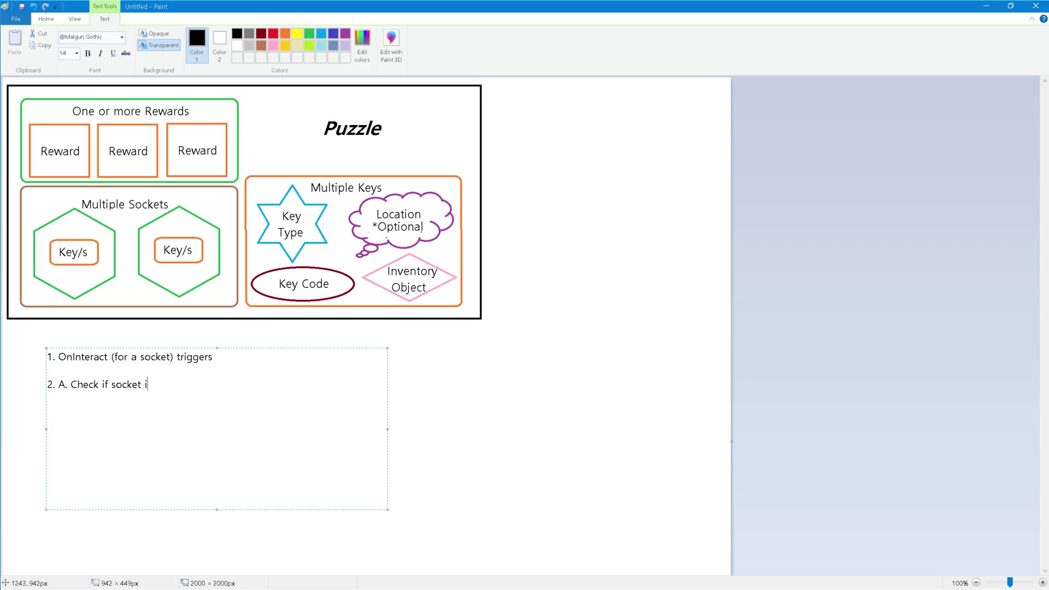